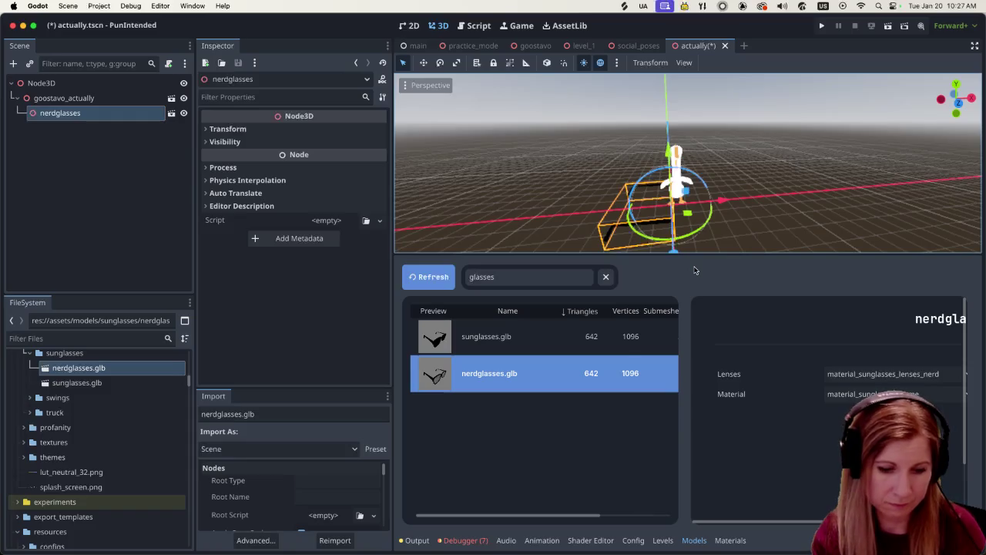
# - Hide the model browser and rotate nerdglasses about -90.9° around its Y axis
pyautogui.press('super+j')
pyautogui.scroll(-5, 589, 363)
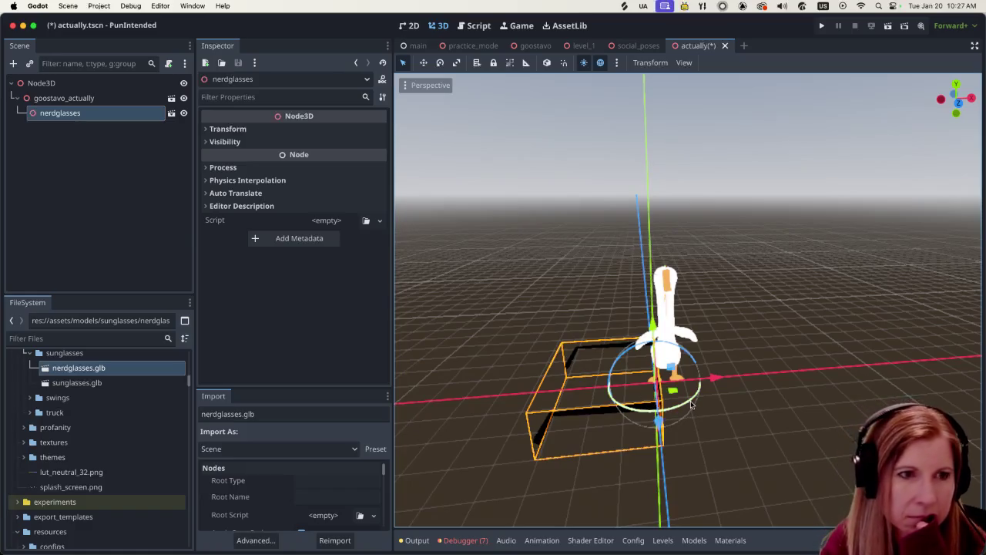
pyautogui.click(228, 128)
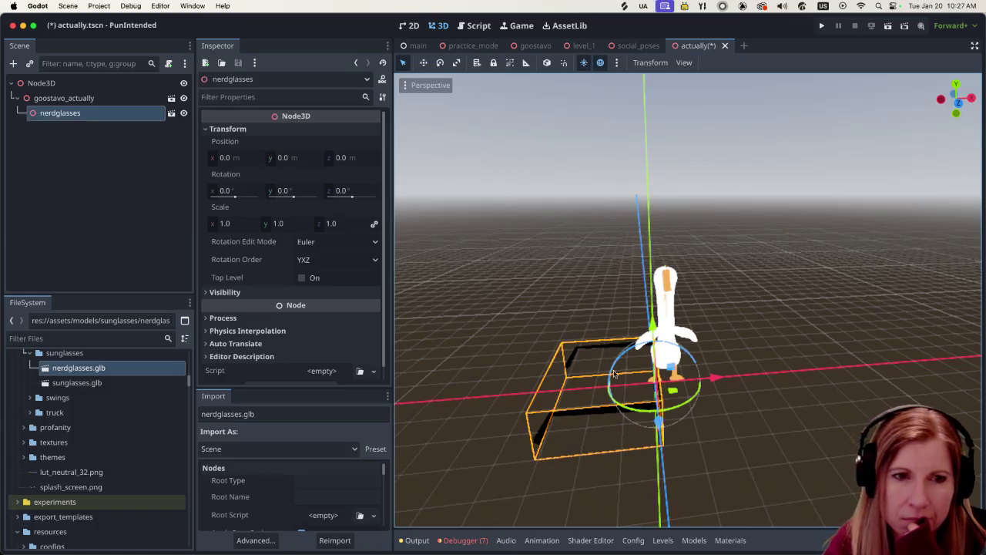
pyautogui.moveTo(686, 404); pyautogui.dragTo(634, 417)
pyautogui.click(285, 190)
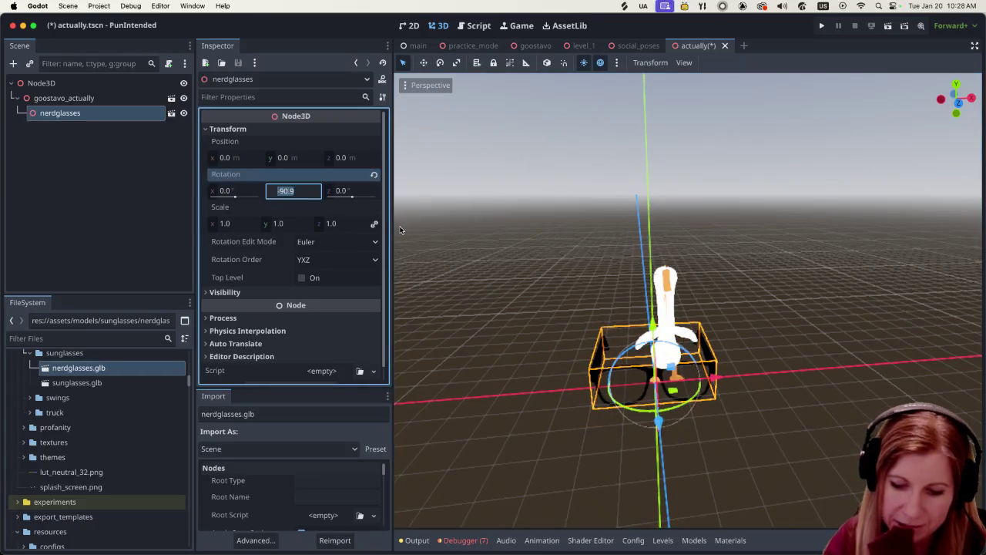
# - Enter -90 in the nerdglasses Y rotation to square the glasses at exactly -90.0°
pyautogui.press('BackSpace')
pyautogui.write('0')
pyautogui.press('Return')
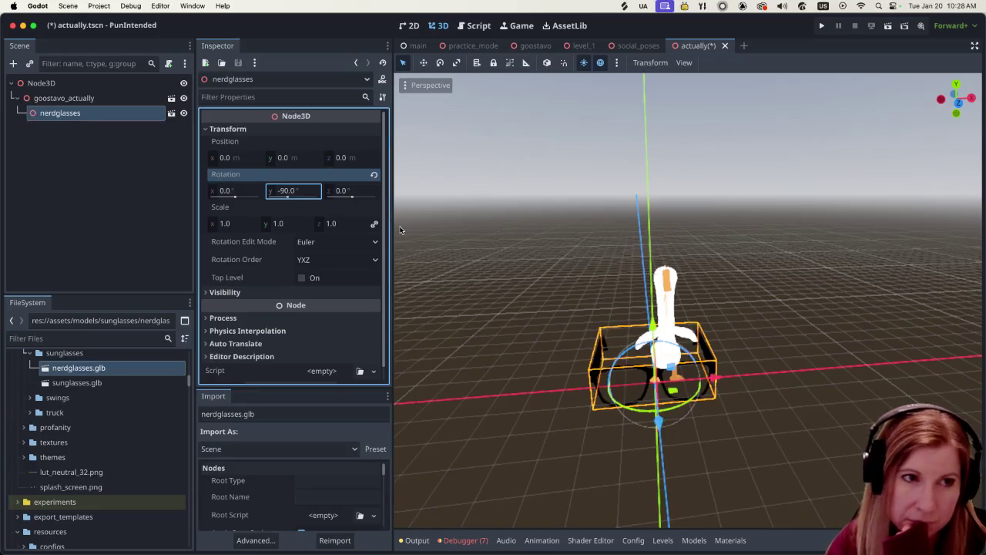
pyautogui.click(546, 416)
pyautogui.click(686, 399)
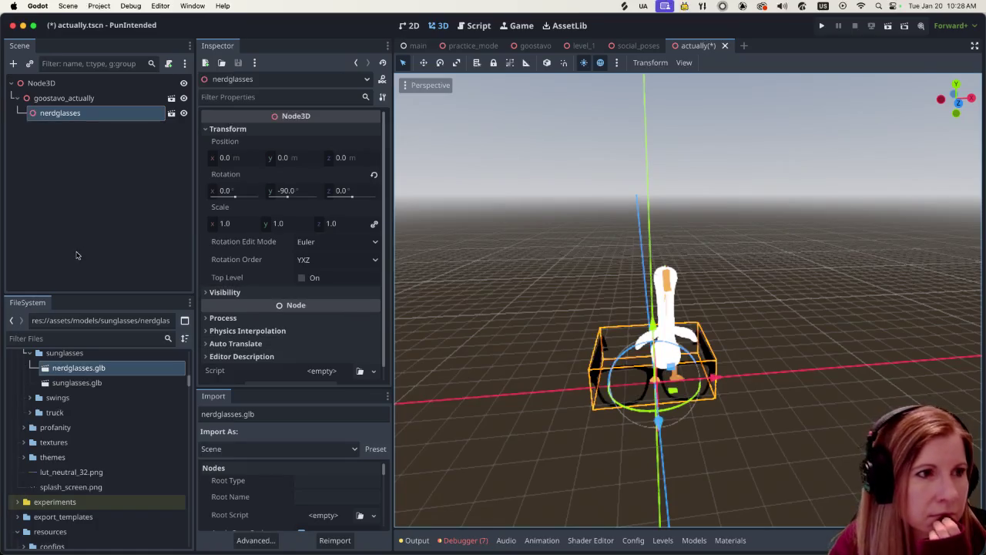
pyautogui.click(80, 101)
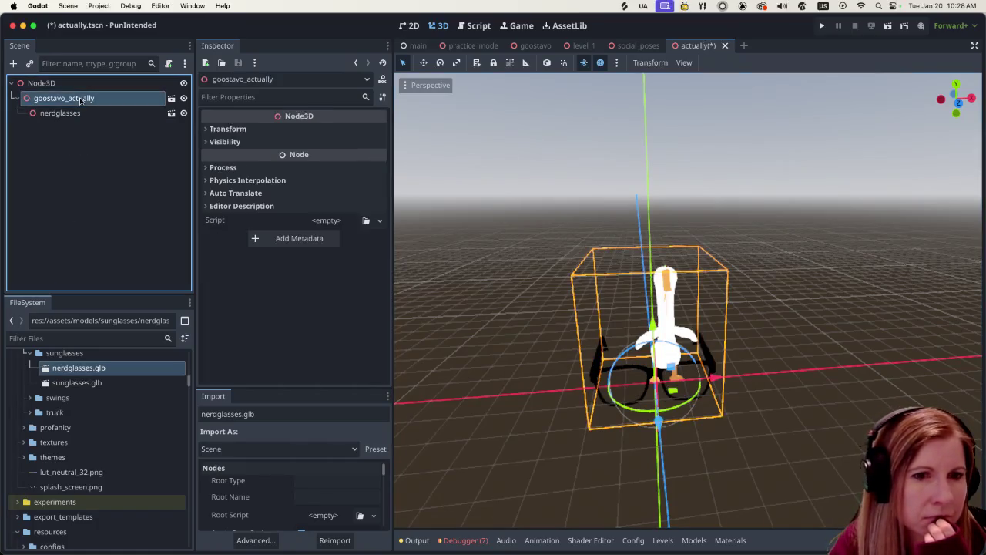
# - Enable Editable Children on goostavo_actually to expose its teeth, Armature and mixamorig_Head nodes
pyautogui.press('Down')
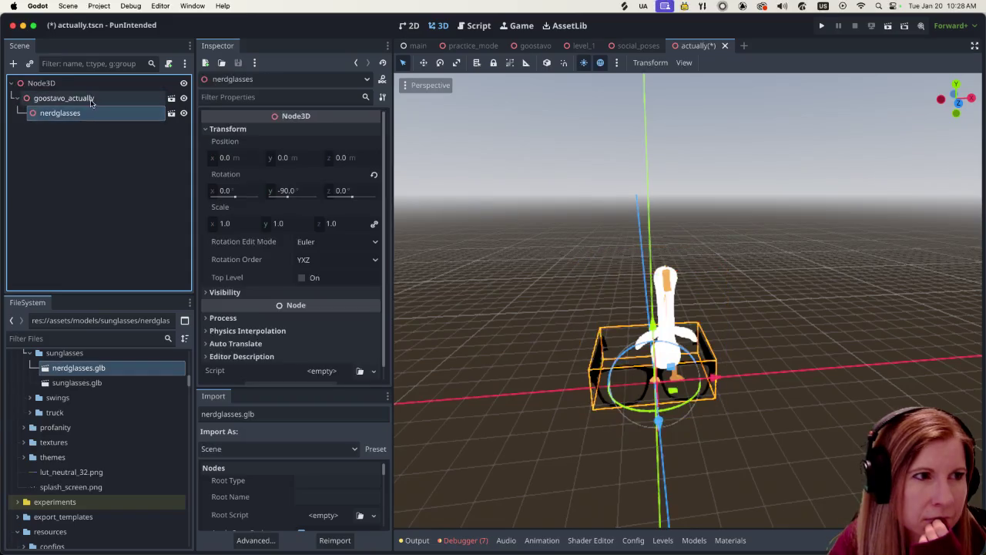
pyautogui.press('Up')
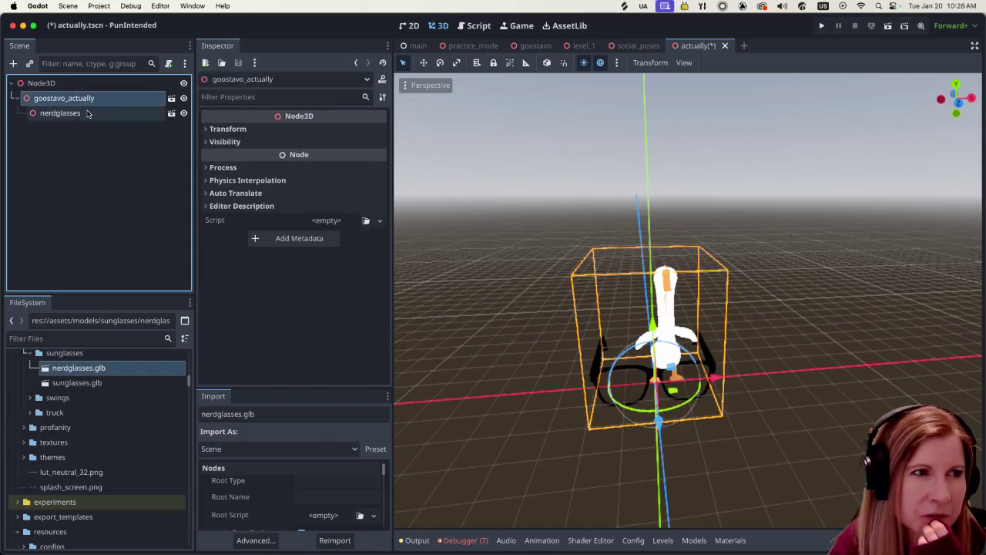
pyautogui.press('Down')
pyautogui.rightClick(95, 98)
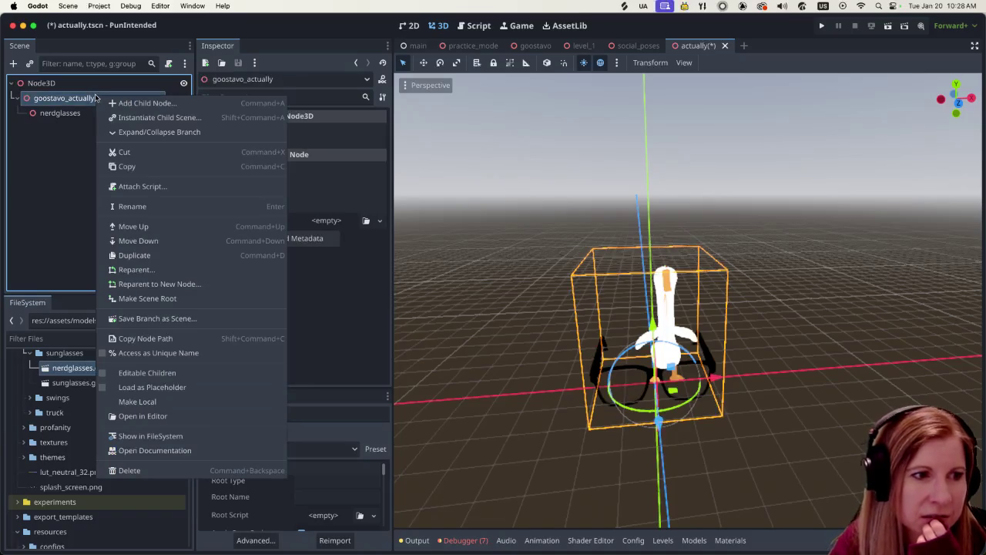
pyautogui.click(179, 372)
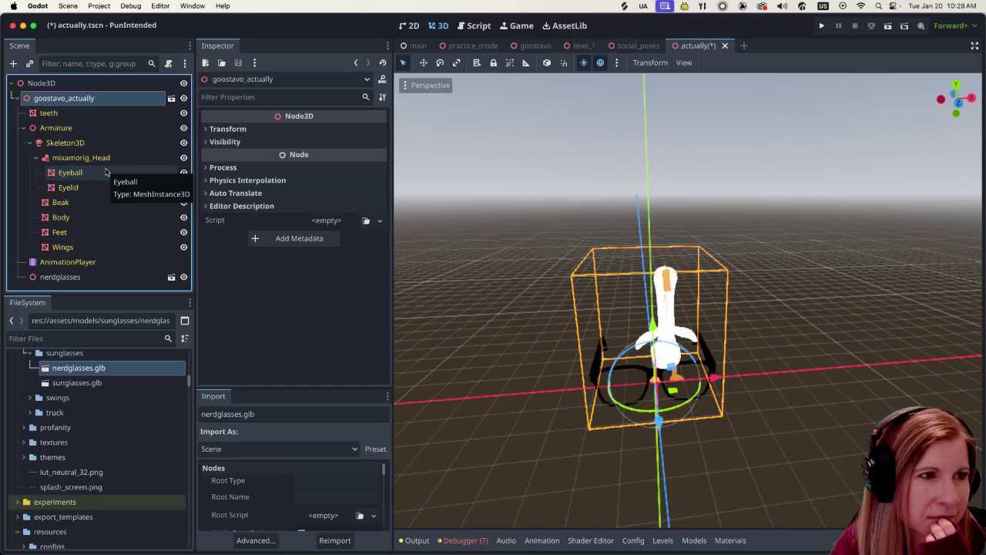
pyautogui.click(99, 158)
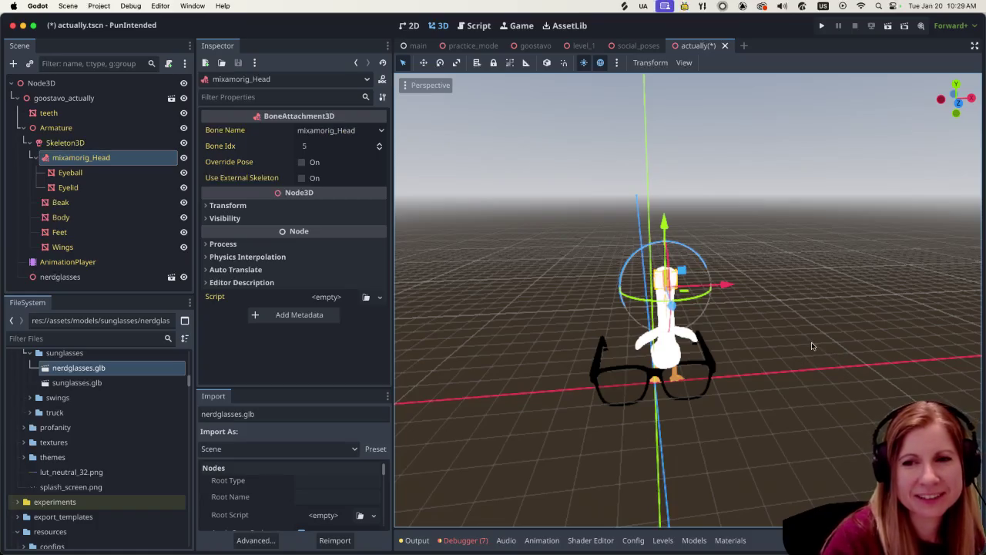
pyautogui.scroll(5, 788, 409)
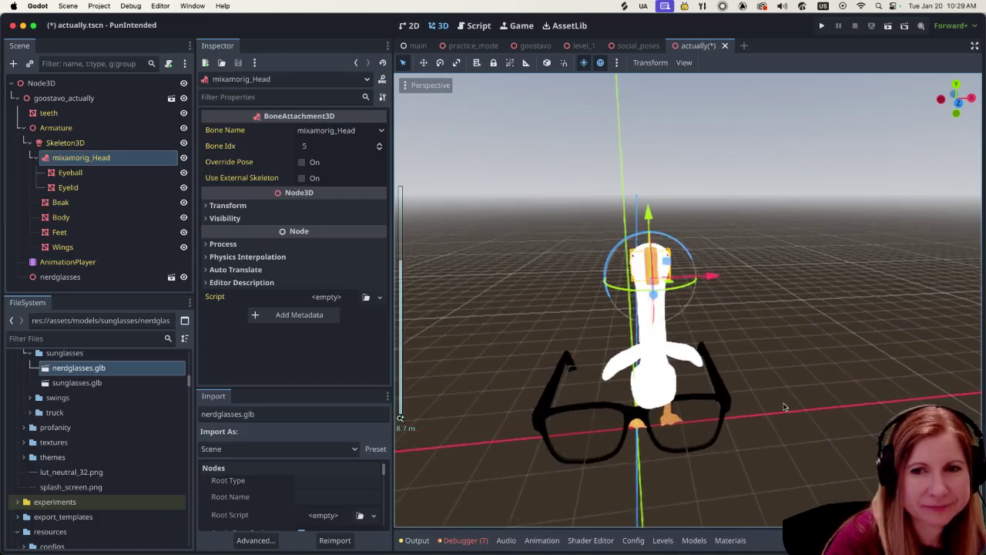
pyautogui.click(713, 444)
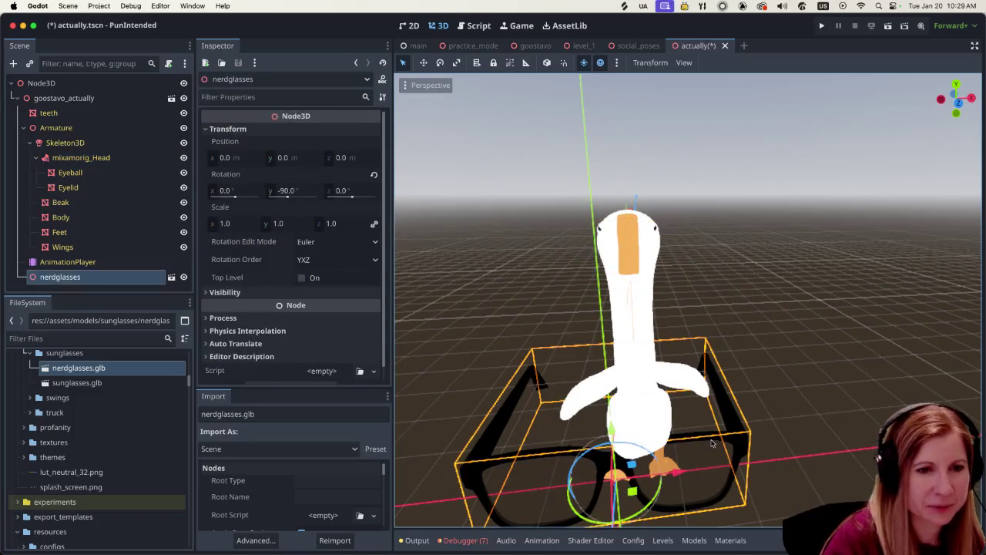
# - Lift the nerdglasses to head height at position x 0.523, y 3.421
pyautogui.moveTo(613, 431); pyautogui.dragTo(594, 192)
pyautogui.moveTo(660, 265); pyautogui.dragTo(734, 267)
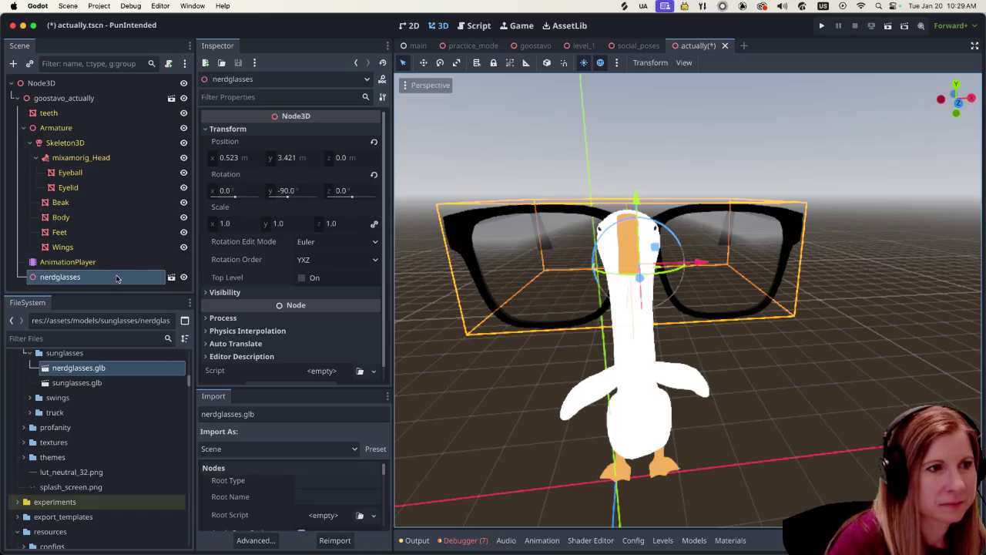
pyautogui.click(87, 158)
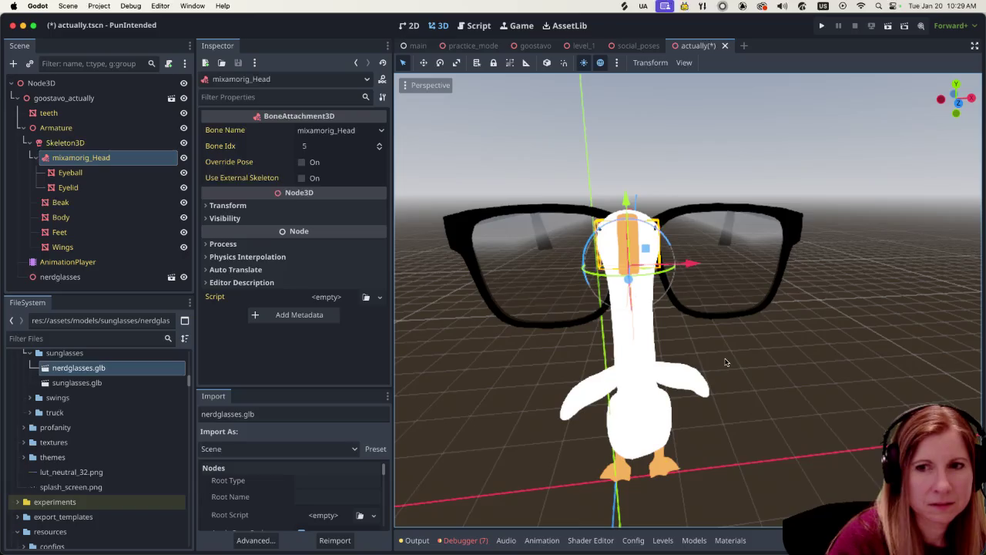
pyautogui.scroll(1, 757, 349)
pyautogui.scroll(-3, 758, 349)
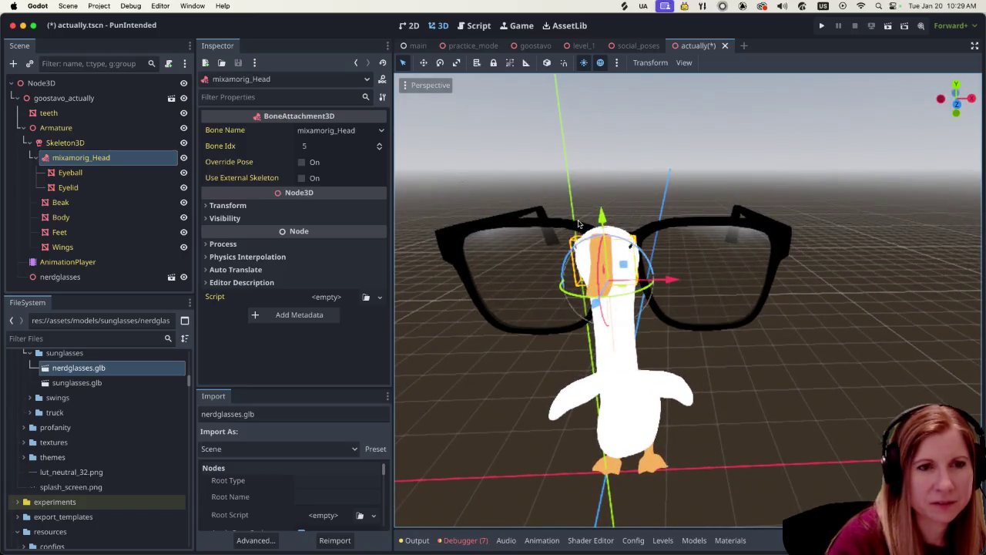
pyautogui.click(637, 254)
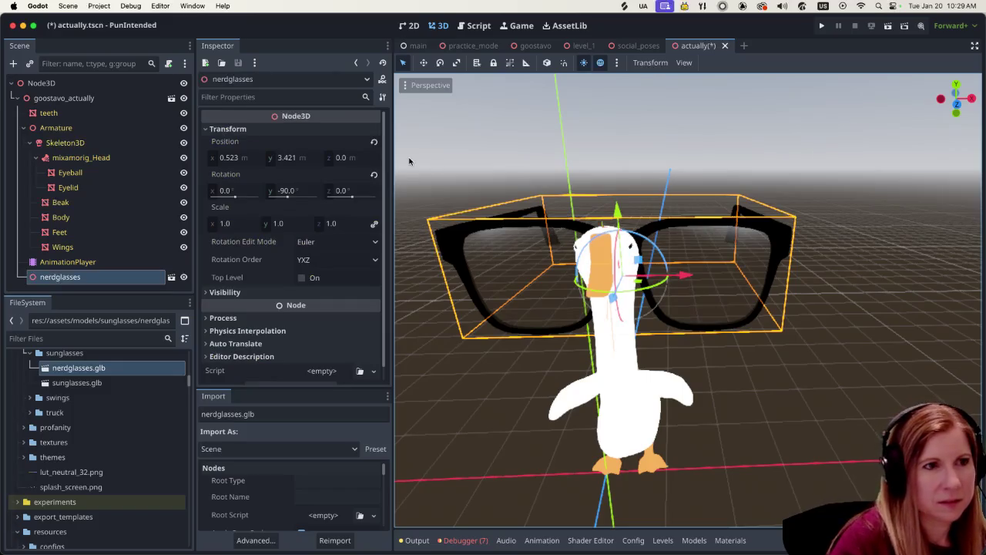
pyautogui.click(227, 222)
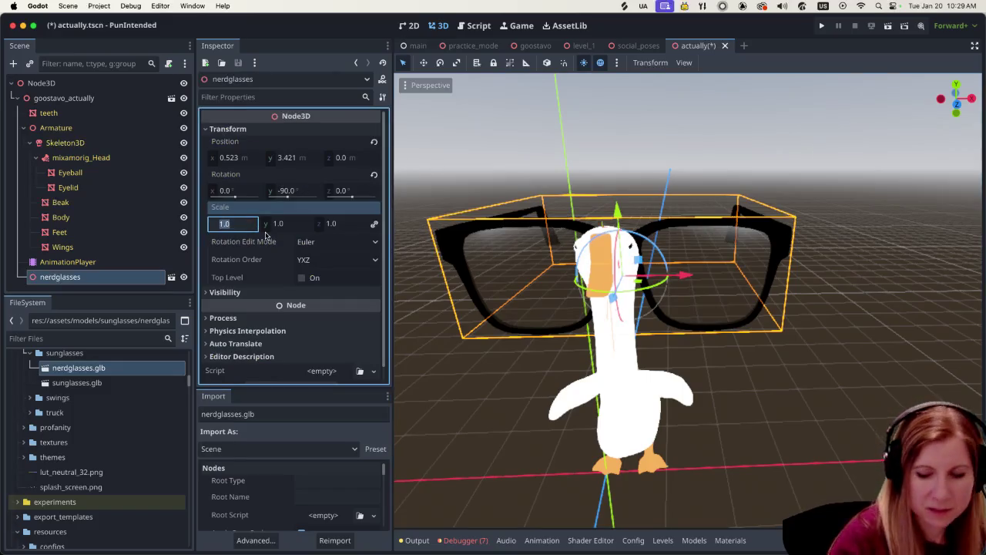
# - Shrink the nerdglasses to a uniform scale of 0.5, then 0.3
pyautogui.press('BackSpace')
pyautogui.write('5')
pyautogui.press('Return')
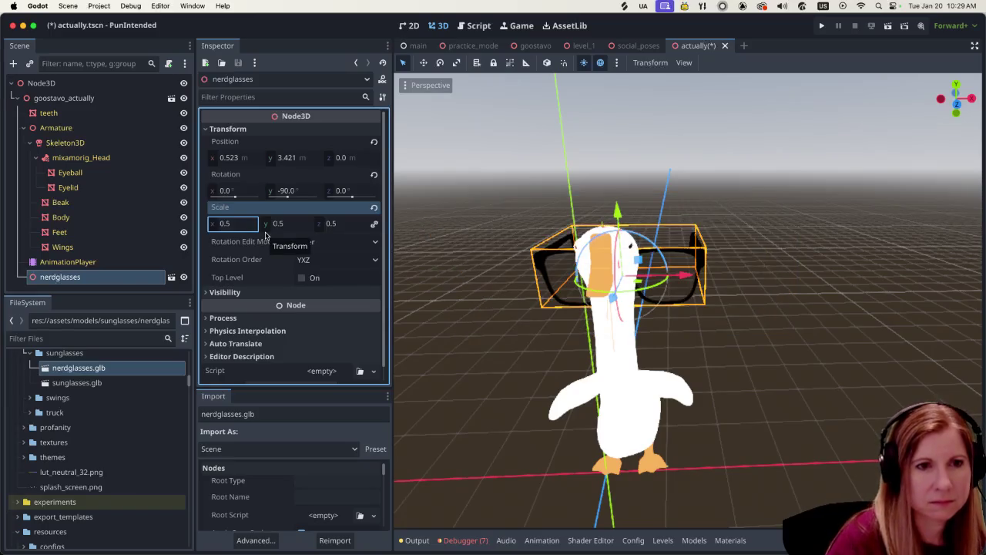
pyautogui.click(242, 225)
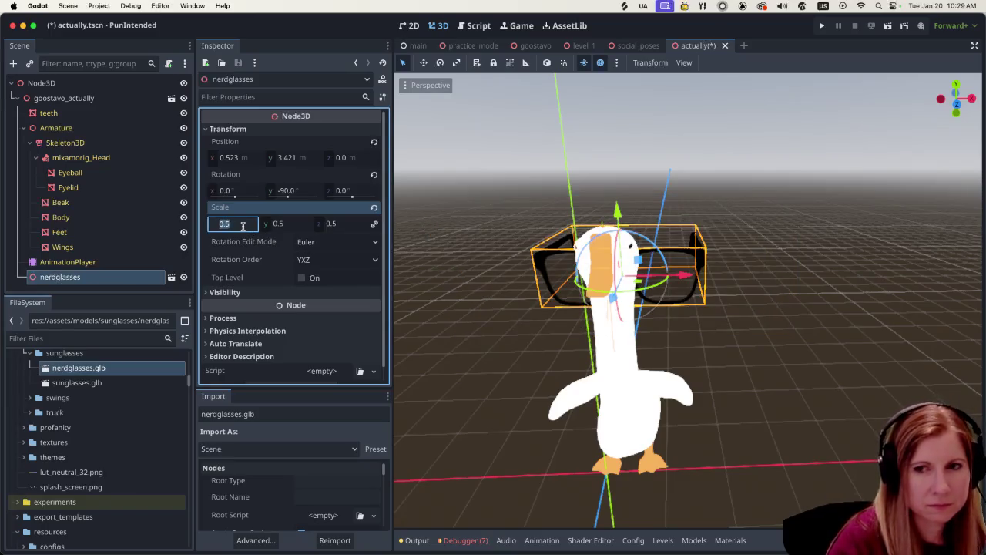
pyautogui.write('.3')
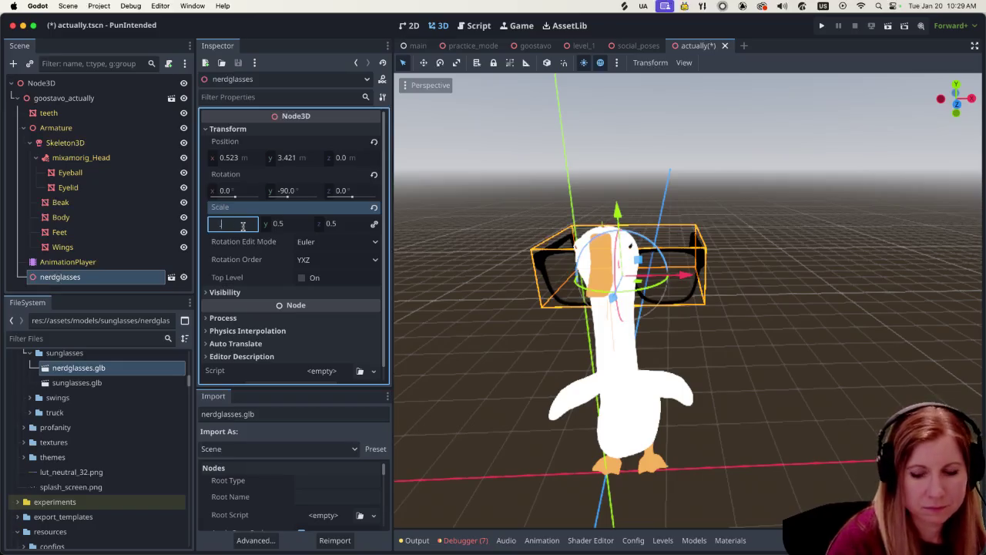
pyautogui.press('Return')
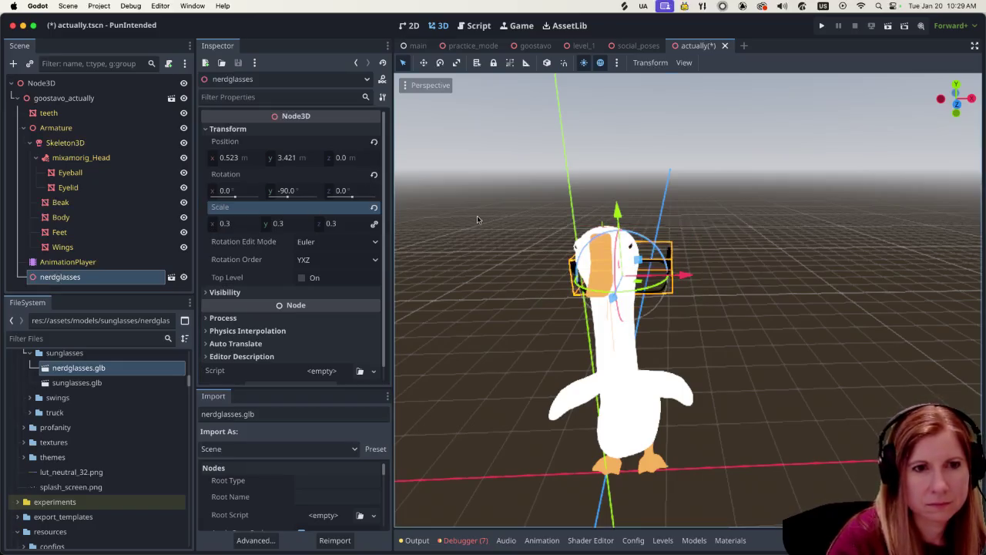
# - Move the glasses forward, up to eye level and slightly left onto the goose's face
pyautogui.moveTo(617, 304); pyautogui.dragTo(609, 321)
pyautogui.moveTo(608, 244); pyautogui.dragTo(596, 199)
pyautogui.moveTo(669, 259); pyautogui.dragTo(662, 260)
pyautogui.click(763, 344)
pyautogui.click(655, 244)
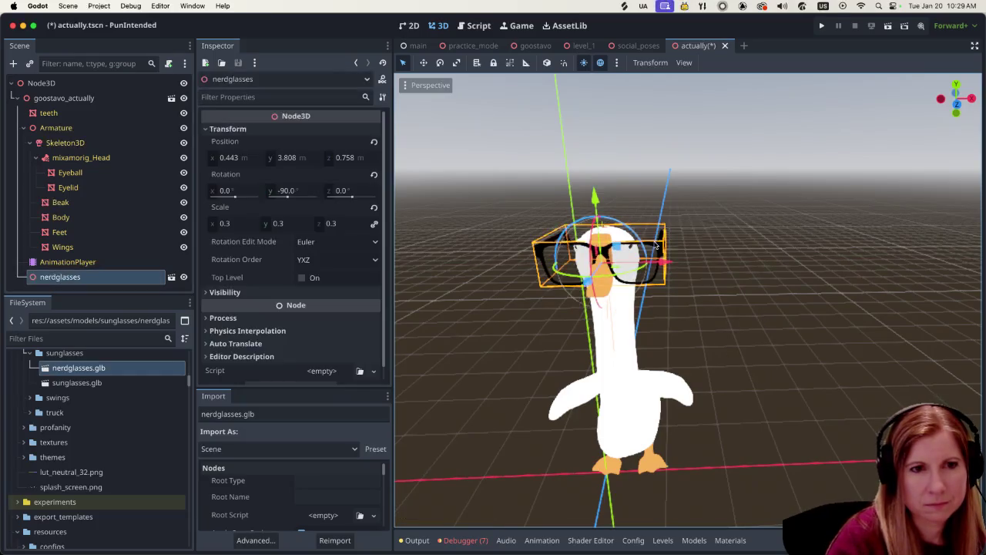
# - Scale the glasses to 0.2 and nudge them to about 0.443, 3.826, 0.811
pyautogui.click(224, 223)
pyautogui.write('0.2')
pyautogui.press('Return')
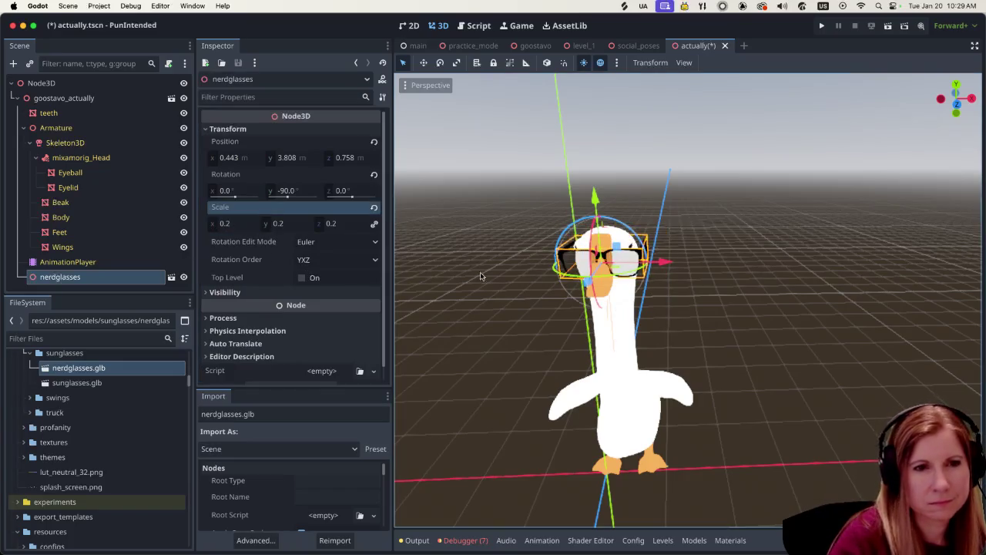
pyautogui.click(719, 306)
pyautogui.click(632, 265)
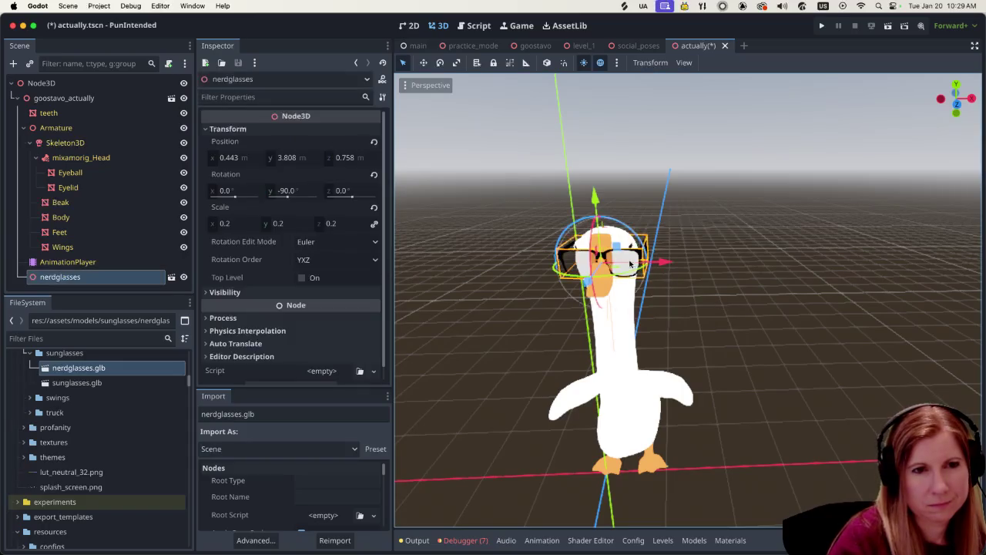
pyautogui.moveTo(599, 200); pyautogui.dragTo(600, 196)
pyautogui.moveTo(813, 312); pyautogui.dragTo(493, 238)
pyautogui.click(604, 315)
# - Try nudging the nerdglasses sideways, then cancel the move
pyautogui.hscroll(-6, 571, 305)
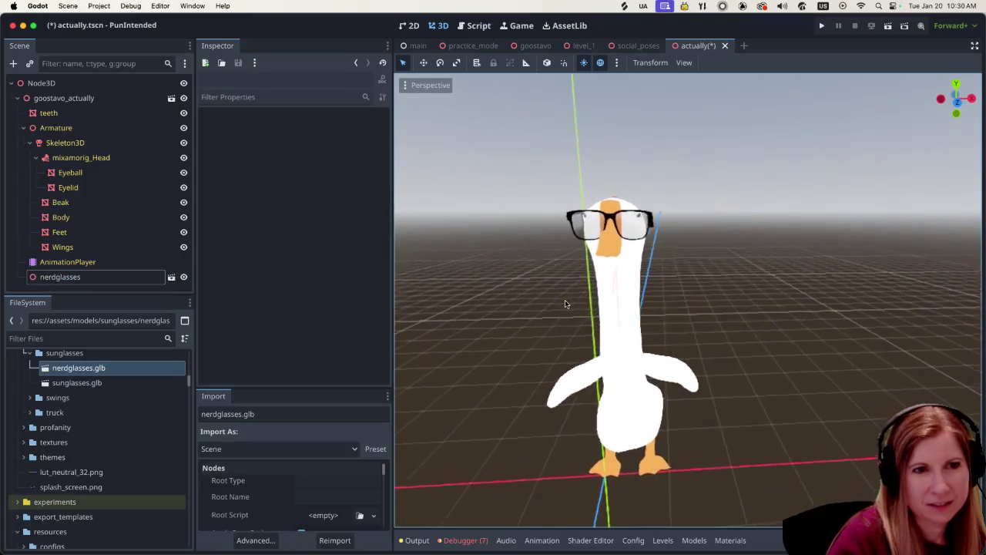
pyautogui.hscroll(-3, 758, 309)
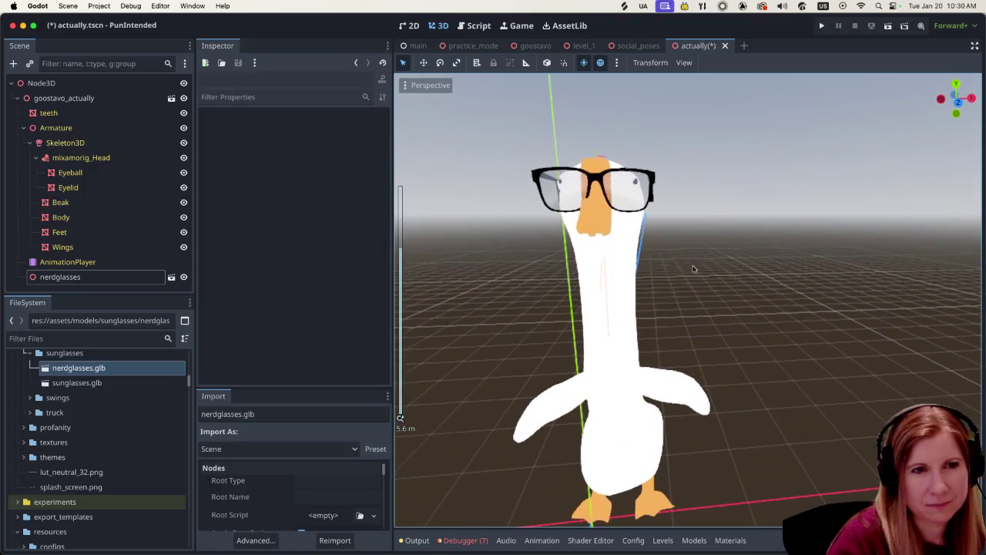
pyautogui.scroll(4, 694, 269)
pyautogui.click(641, 258)
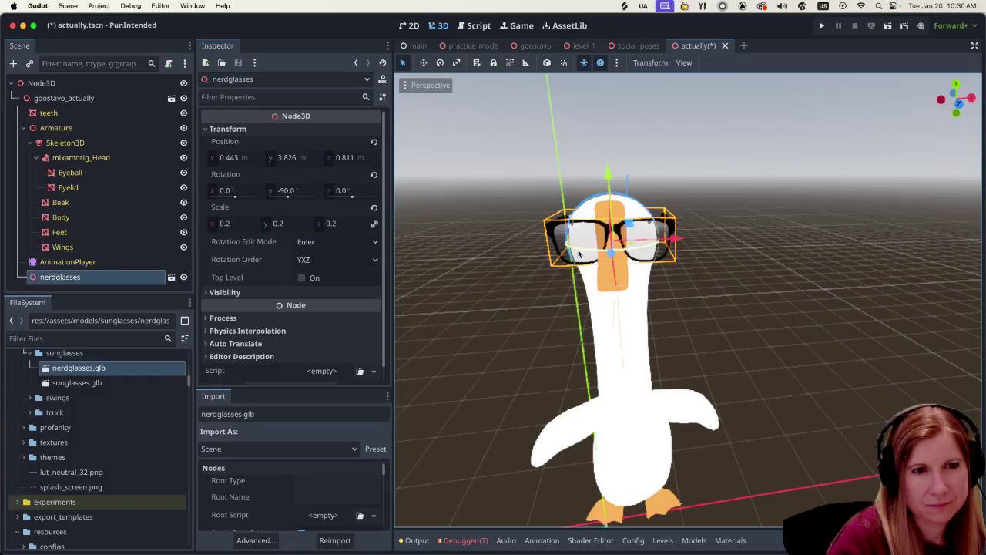
pyautogui.moveTo(675, 240); pyautogui.dragTo(628, 224)
pyautogui.press('Escape')
pyautogui.scroll(4, 594, 258)
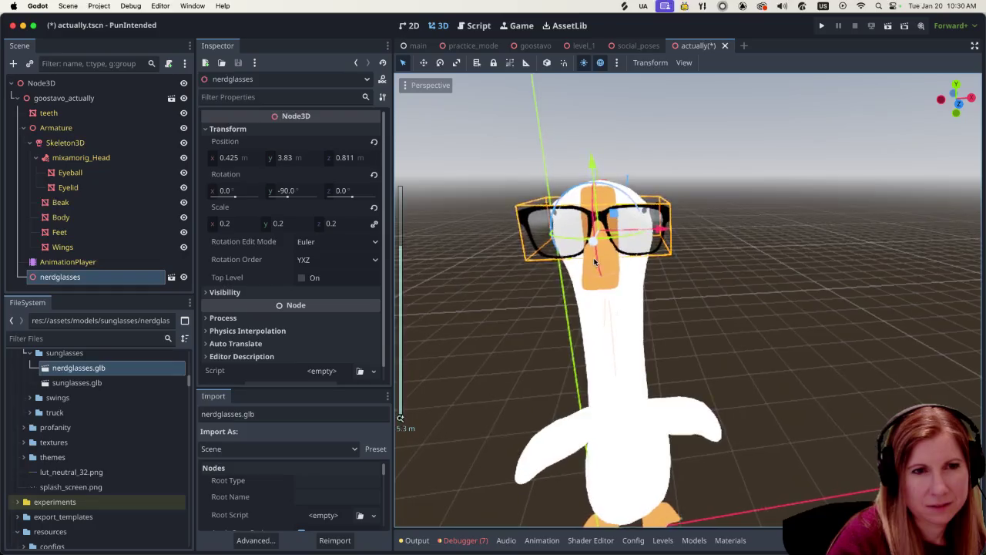
pyautogui.scroll(-3, 698, 252)
pyautogui.scroll(4, 626, 277)
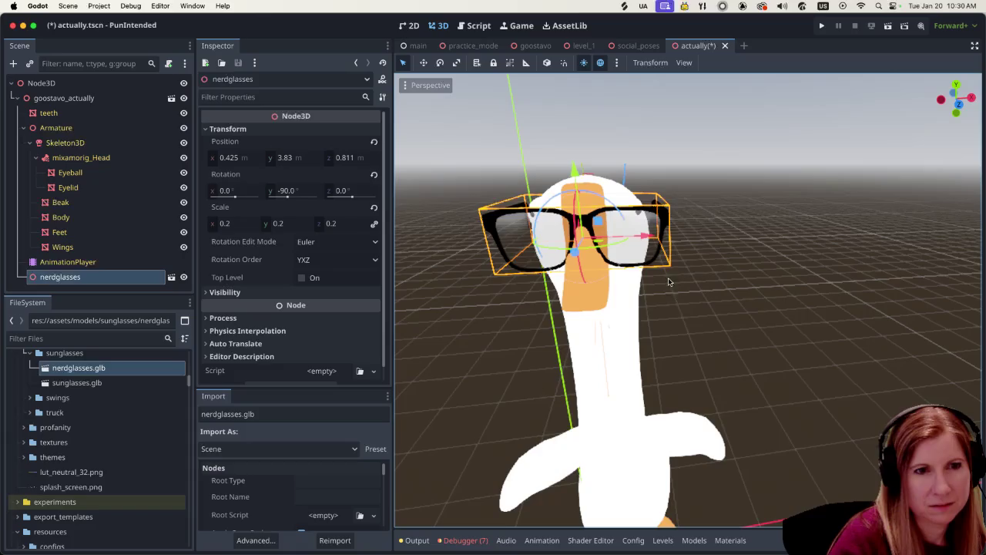
pyautogui.scroll(-2, 684, 327)
pyautogui.scroll(2, 698, 327)
pyautogui.hscroll(-2, 694, 329)
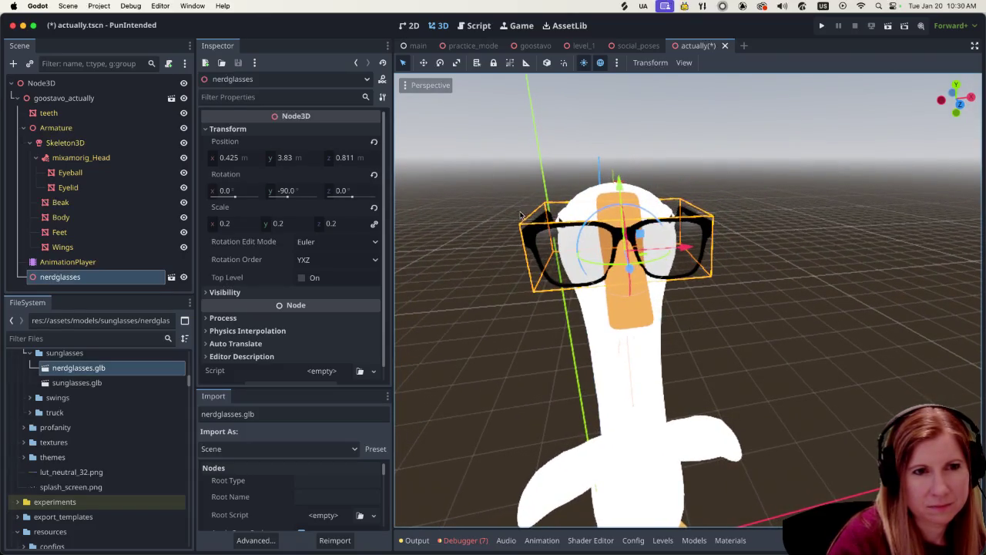
# - Widen the glasses slightly with the Scale tool to Scale z 0.212
pyautogui.click(456, 63)
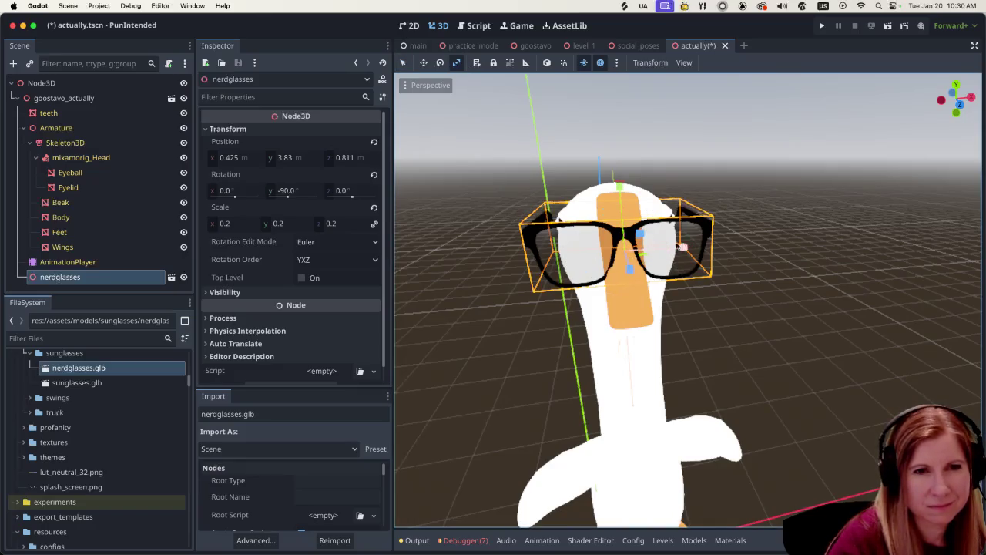
pyautogui.moveTo(682, 251); pyautogui.dragTo(680, 248)
pyautogui.click(403, 63)
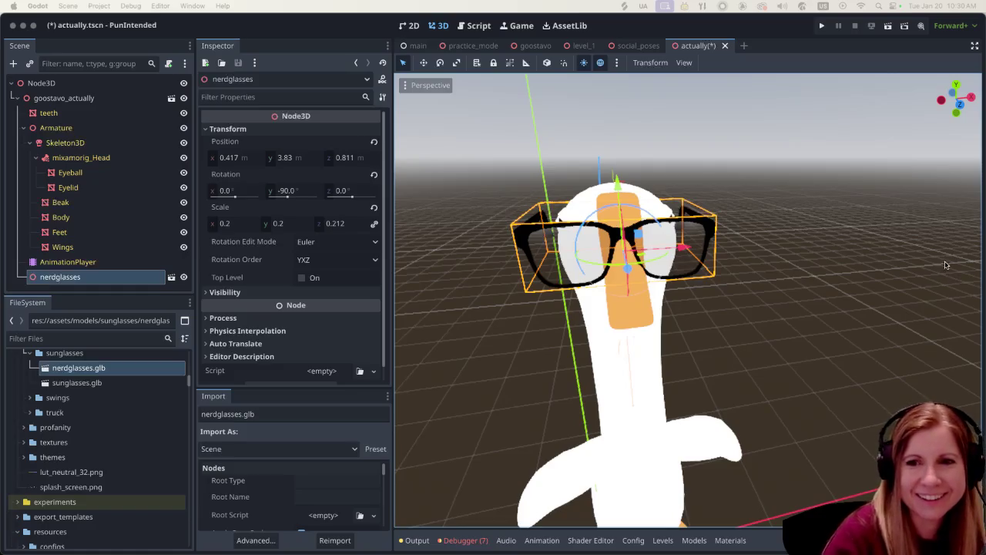
pyautogui.click(760, 314)
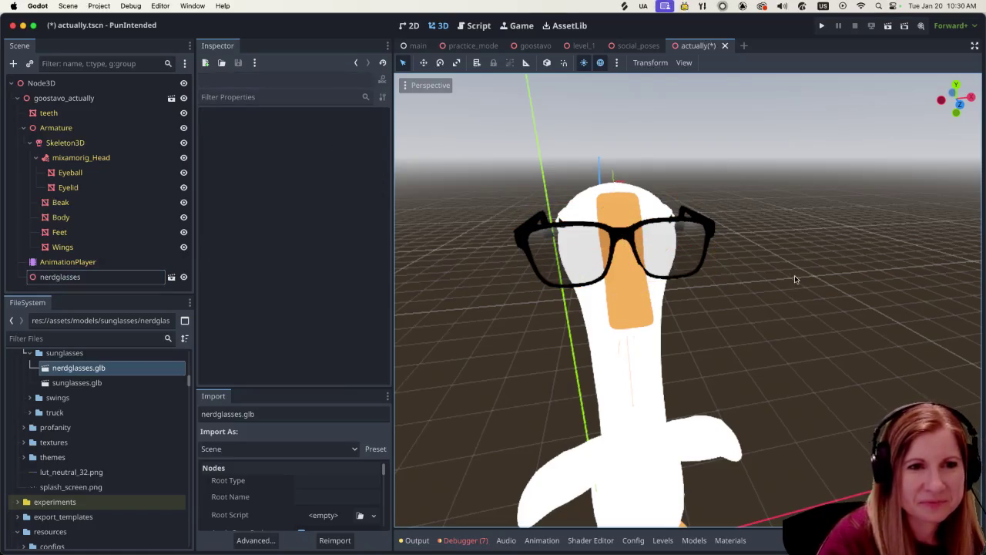
# - Raise the glasses a little to position y 3.844 and check the fit
pyautogui.scroll(-5, 799, 275)
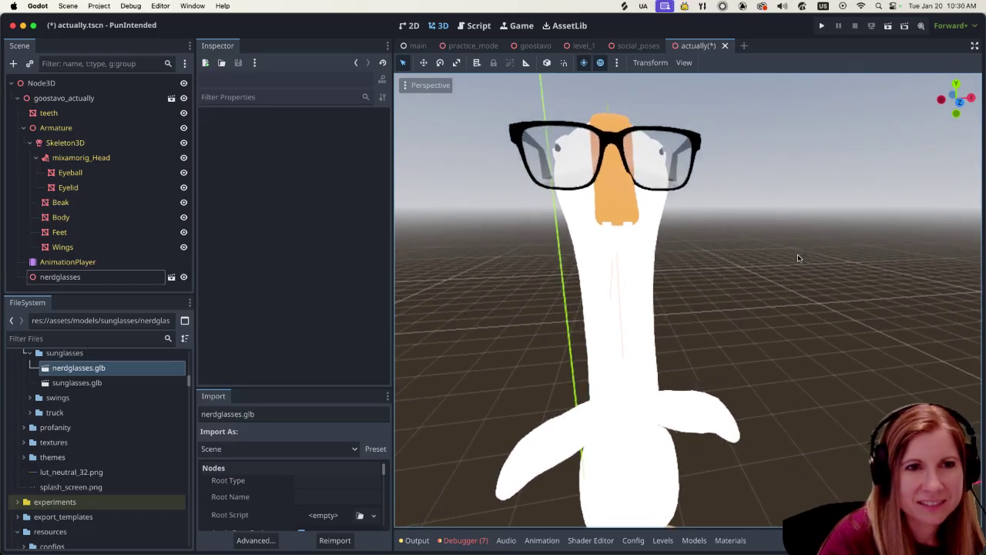
pyautogui.click(651, 173)
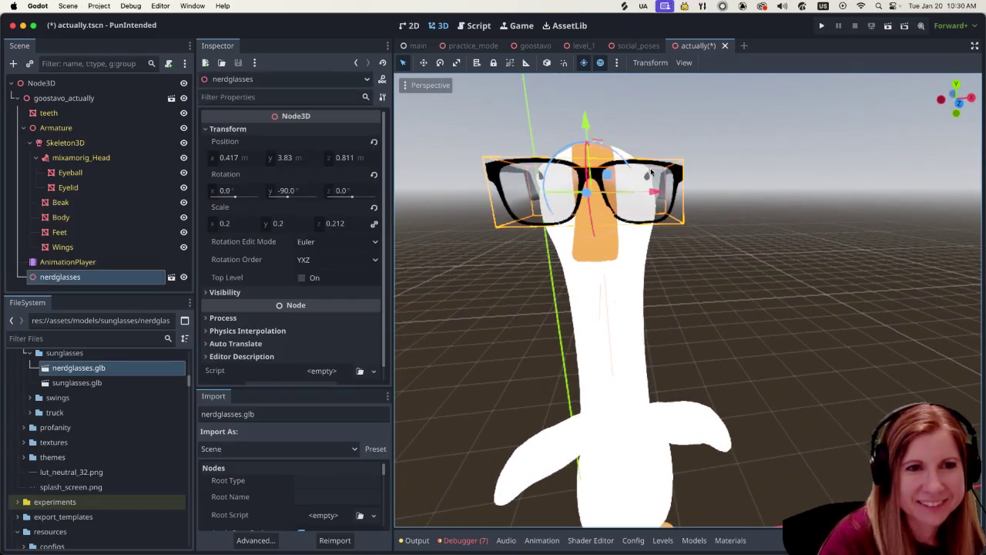
pyautogui.press('g')
pyautogui.press('x')
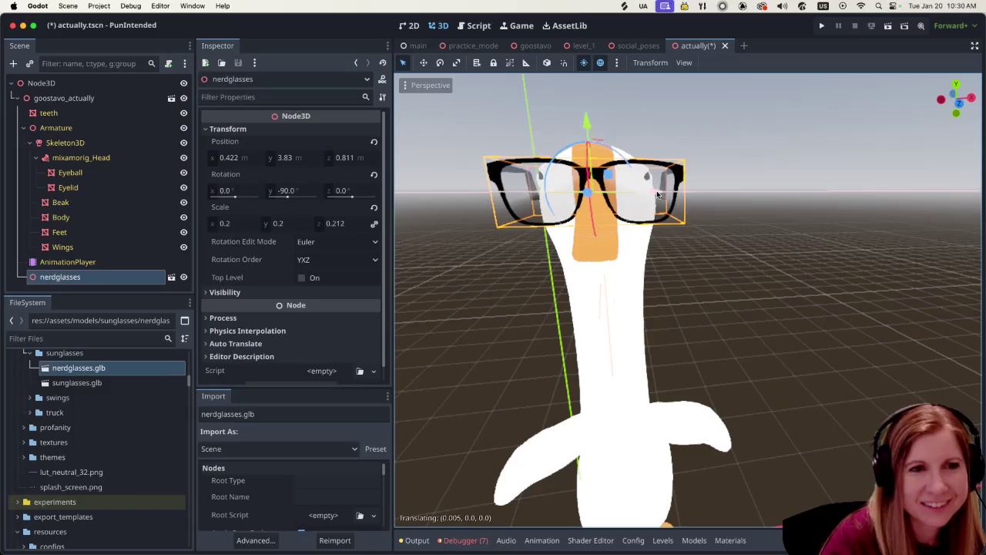
pyautogui.press('y')
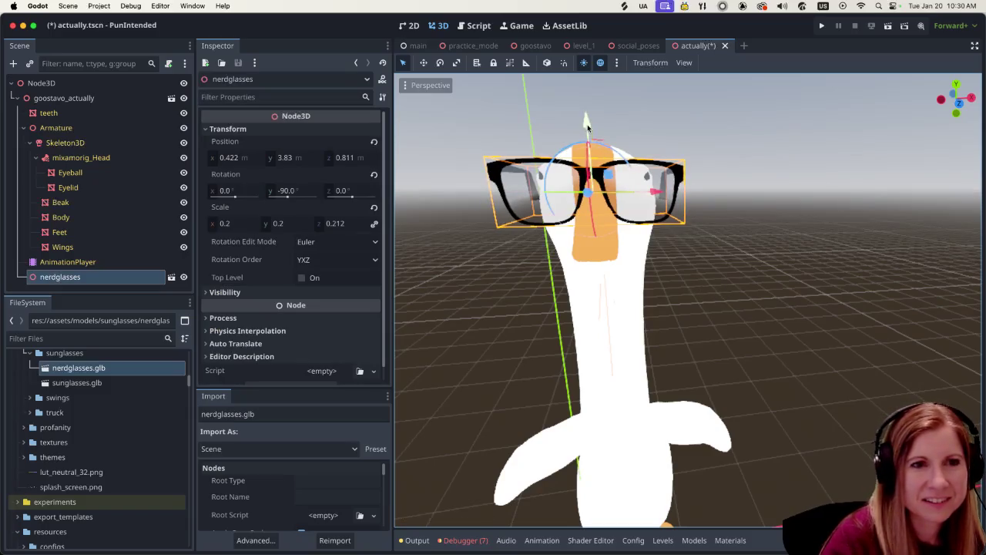
pyautogui.click(588, 122)
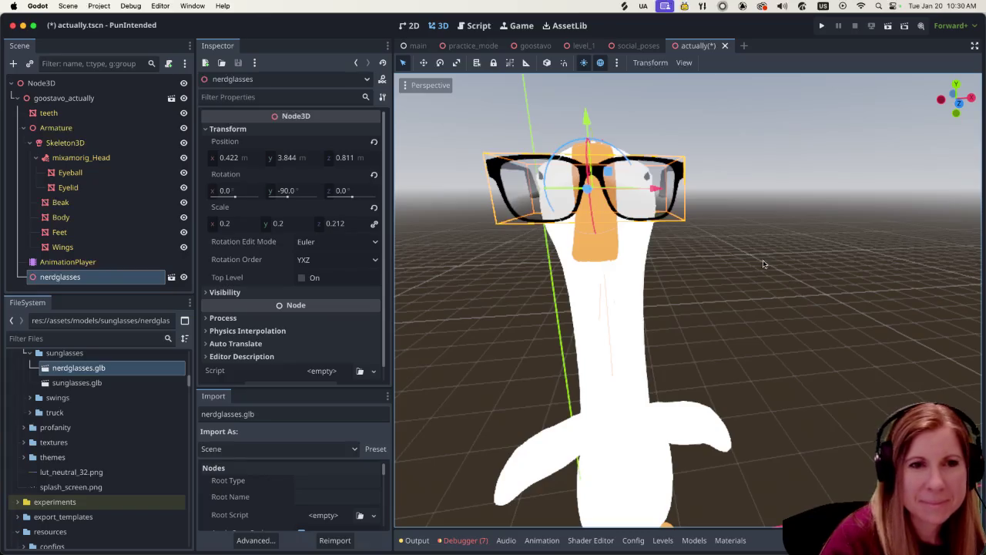
pyautogui.click(766, 266)
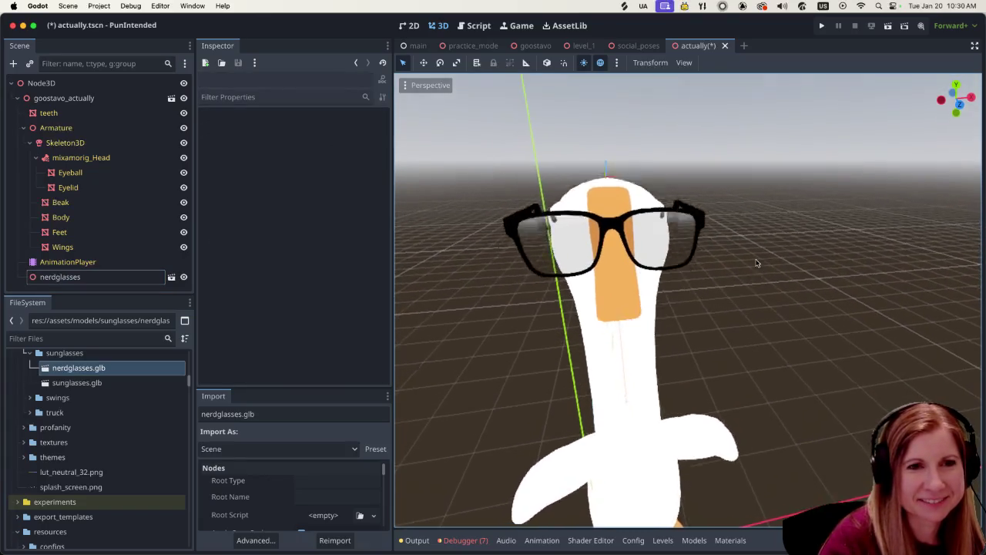
pyautogui.scroll(5, 755, 264)
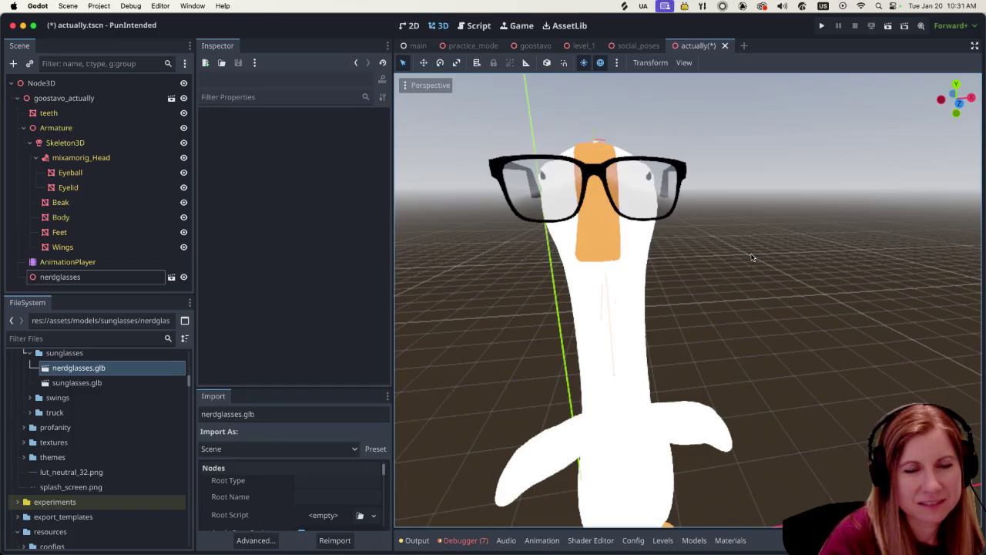
pyautogui.click(660, 161)
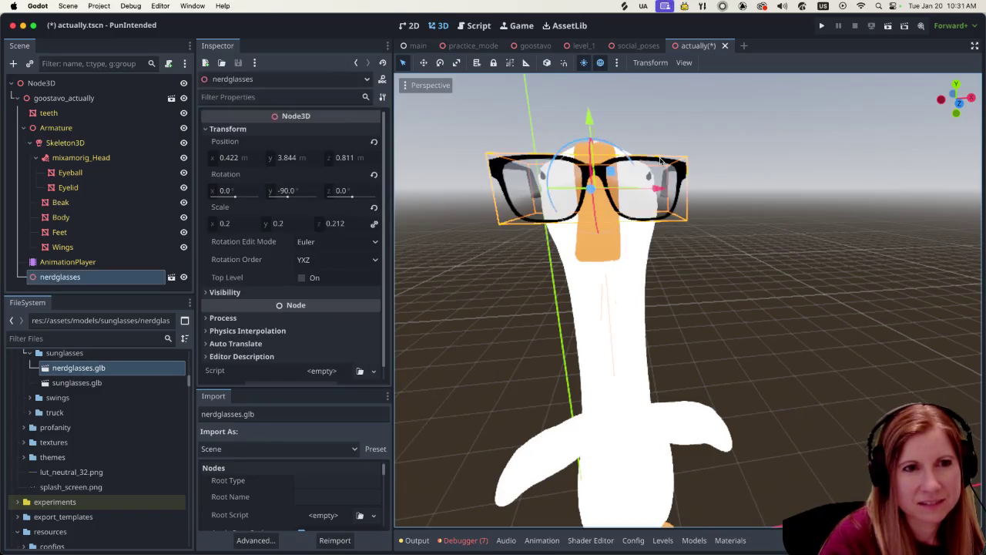
pyautogui.click(801, 216)
pyautogui.hscroll(-3, 801, 254)
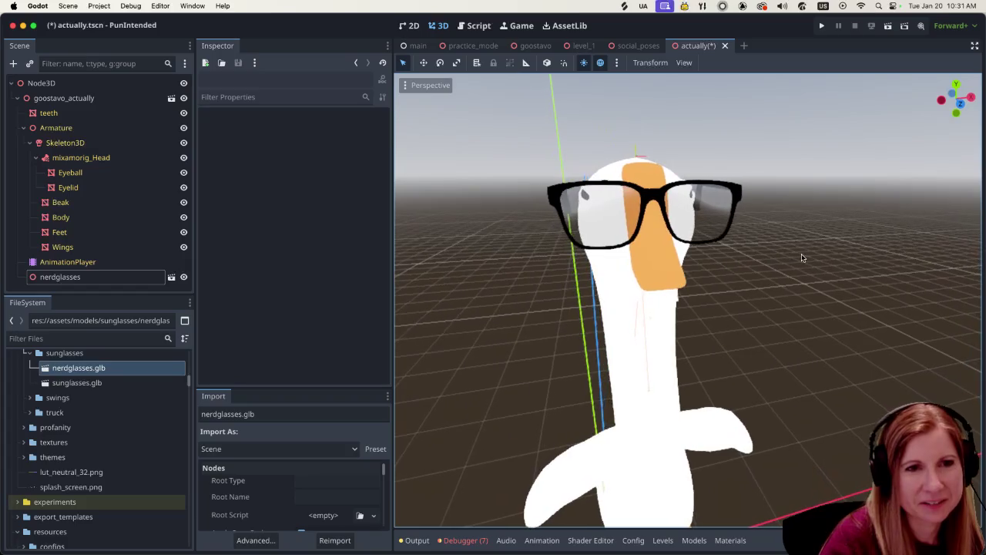
pyautogui.hscroll(-8, 796, 282)
pyautogui.hscroll(-10, 809, 281)
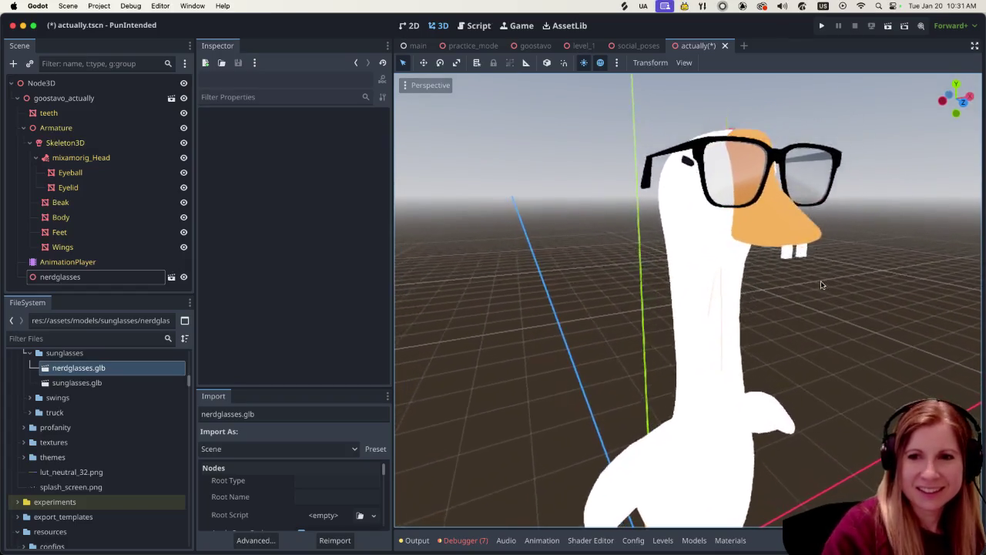
pyautogui.scroll(-5, 784, 280)
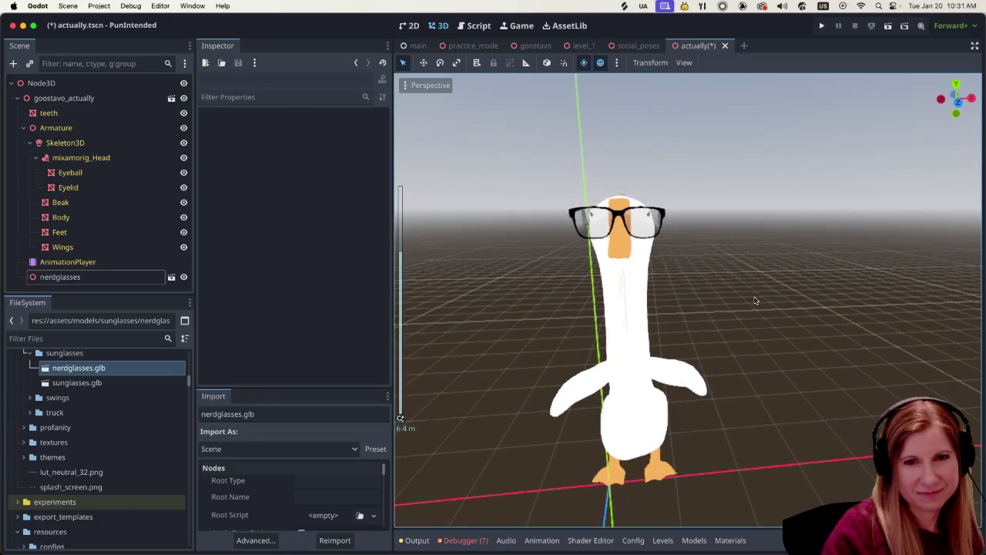
pyautogui.scroll(3, 752, 316)
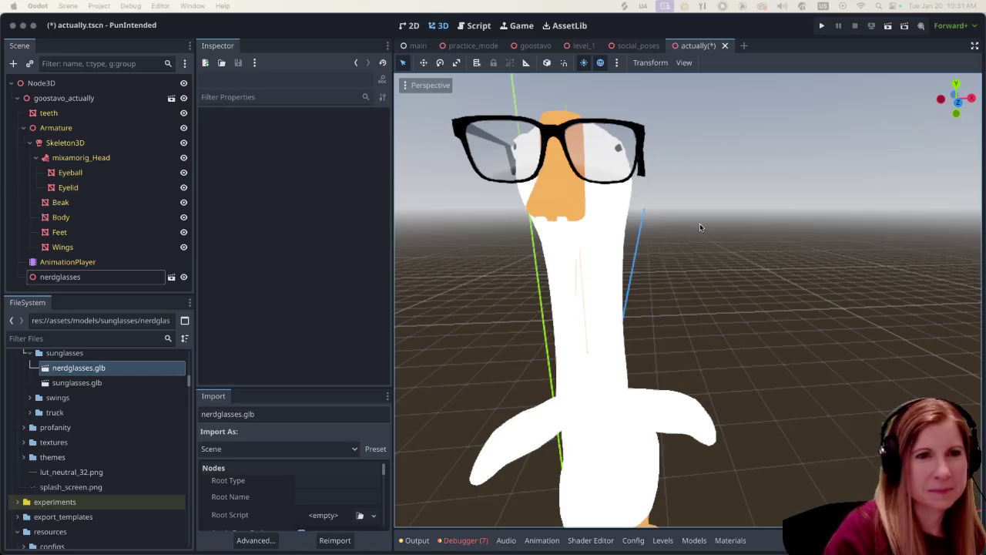
pyautogui.scroll(-5, 717, 214)
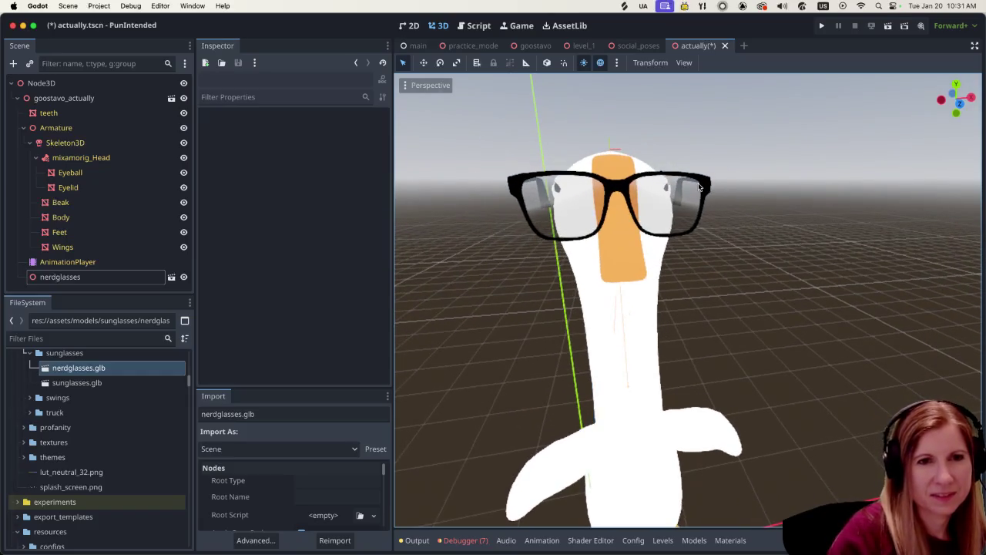
pyautogui.click(698, 185)
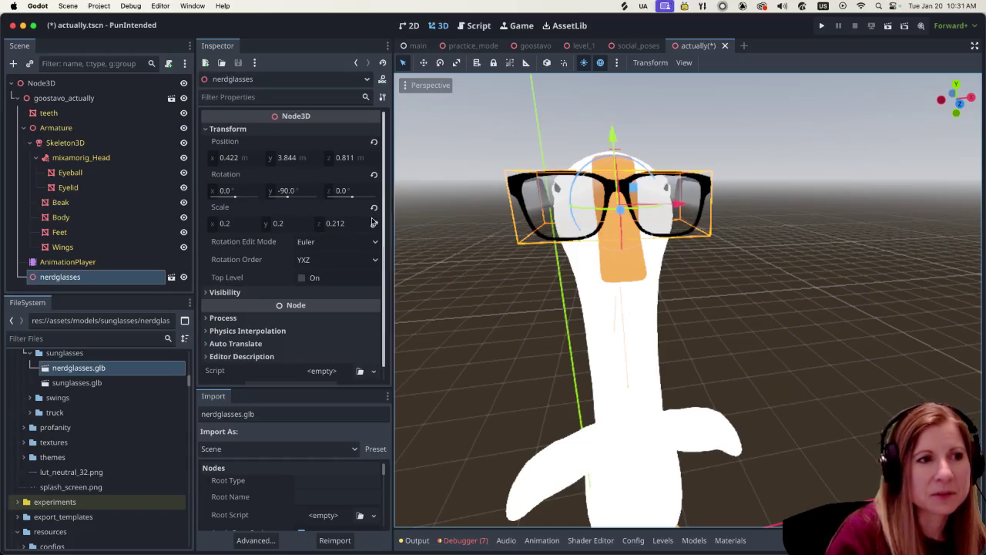
pyautogui.click(776, 301)
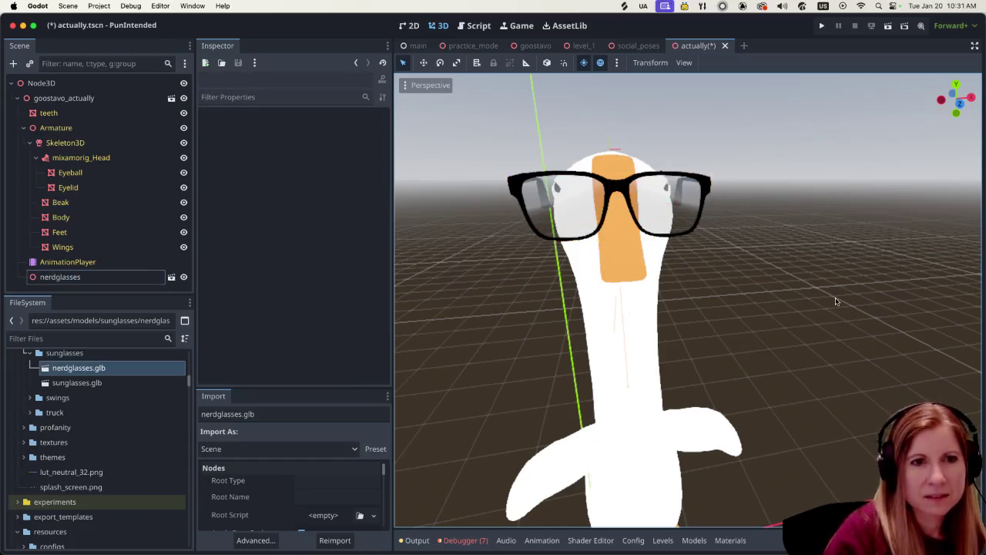
pyautogui.hscroll(-5, 829, 293)
pyautogui.scroll(3, 746, 347)
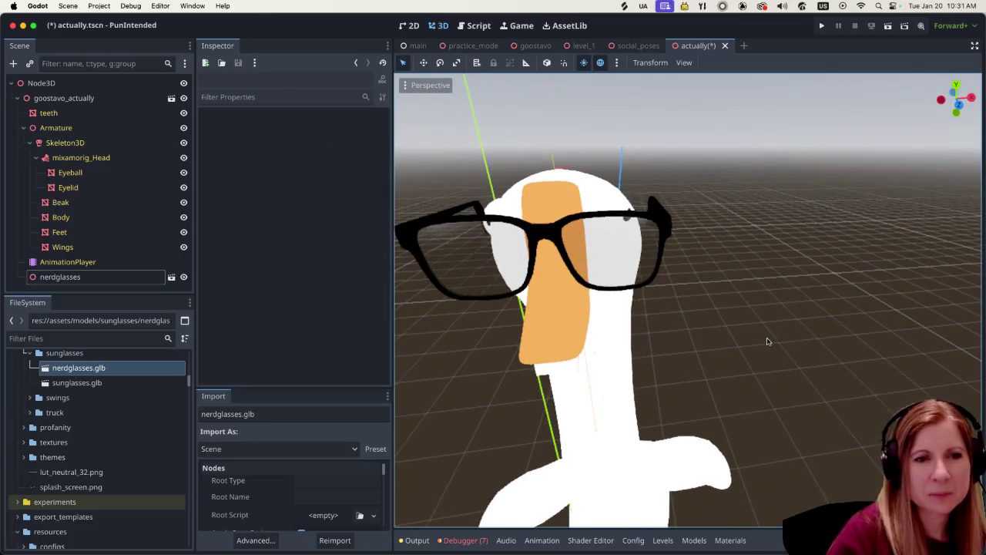
pyautogui.hscroll(-5, 741, 339)
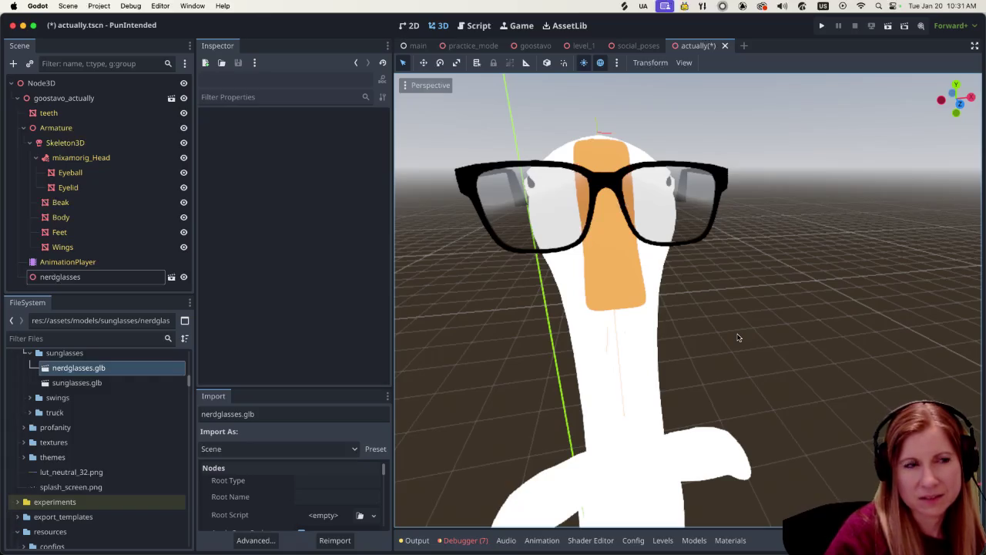
pyautogui.scroll(-5, 737, 338)
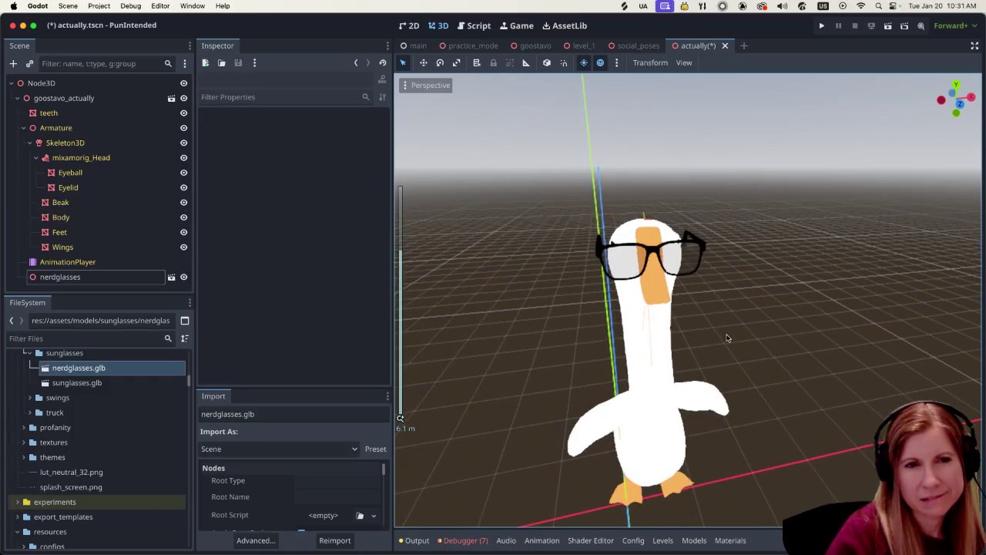
pyautogui.scroll(3, 726, 337)
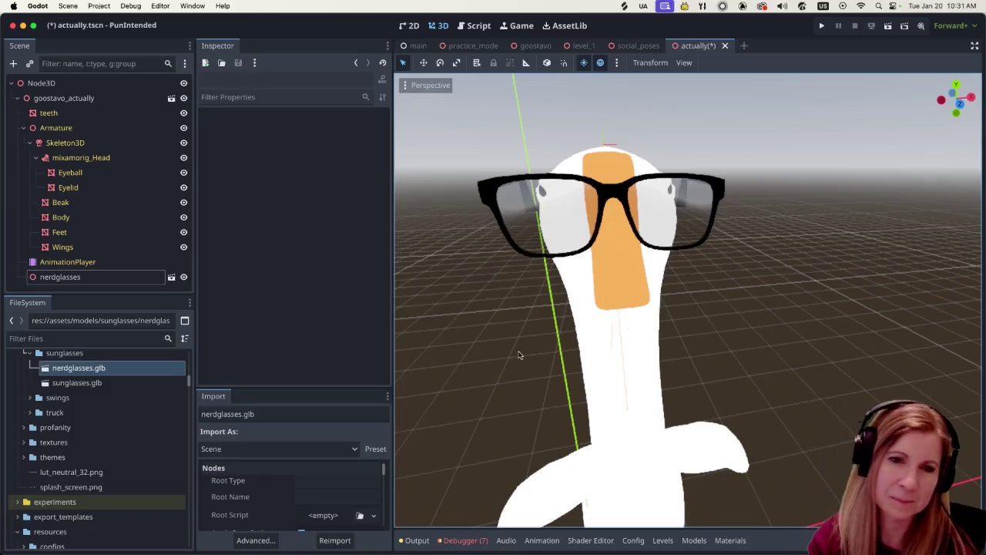
pyautogui.scroll(-5, 529, 366)
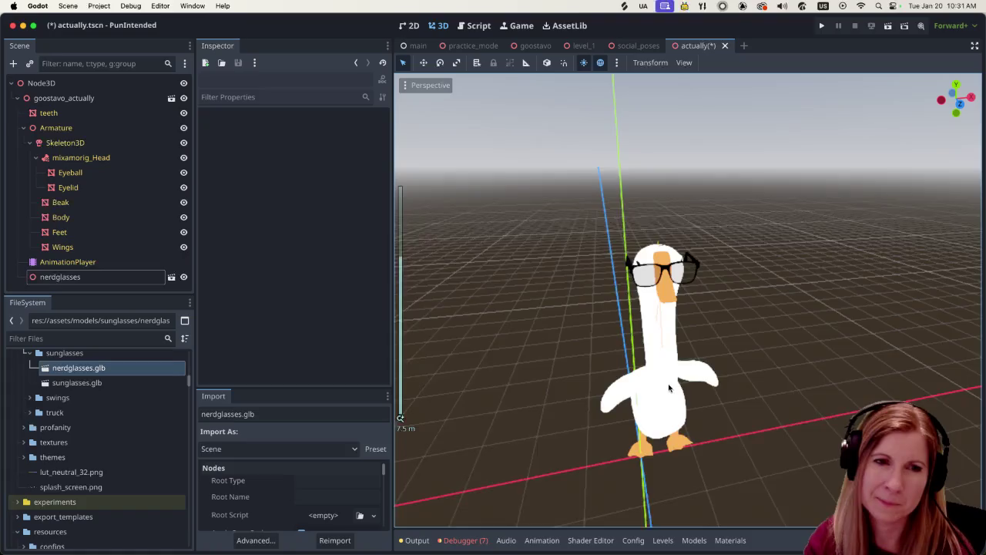
pyautogui.scroll(2, 658, 391)
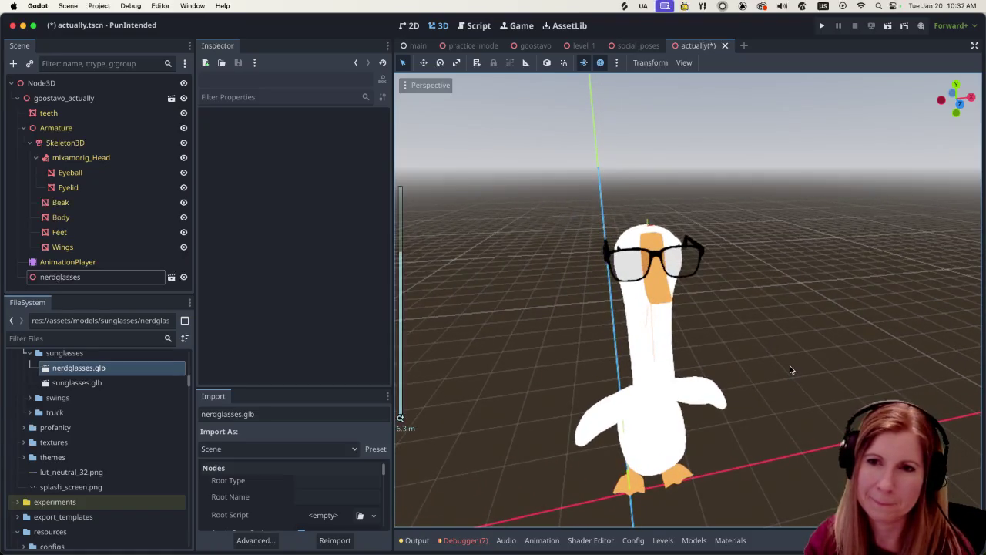
pyautogui.hscroll(1, 765, 374)
pyautogui.hscroll(3, 765, 374)
pyautogui.scroll(4, 746, 339)
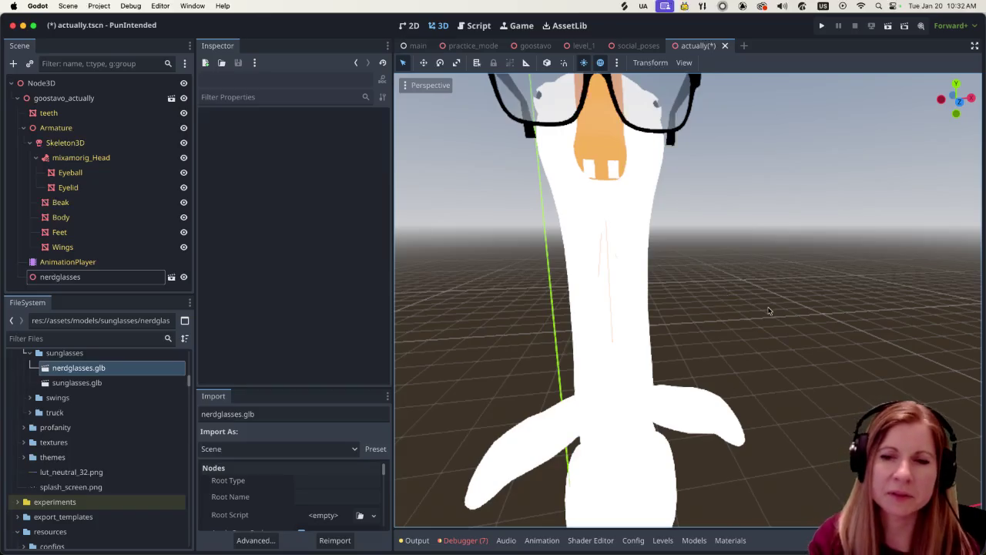
pyautogui.scroll(-5, 748, 268)
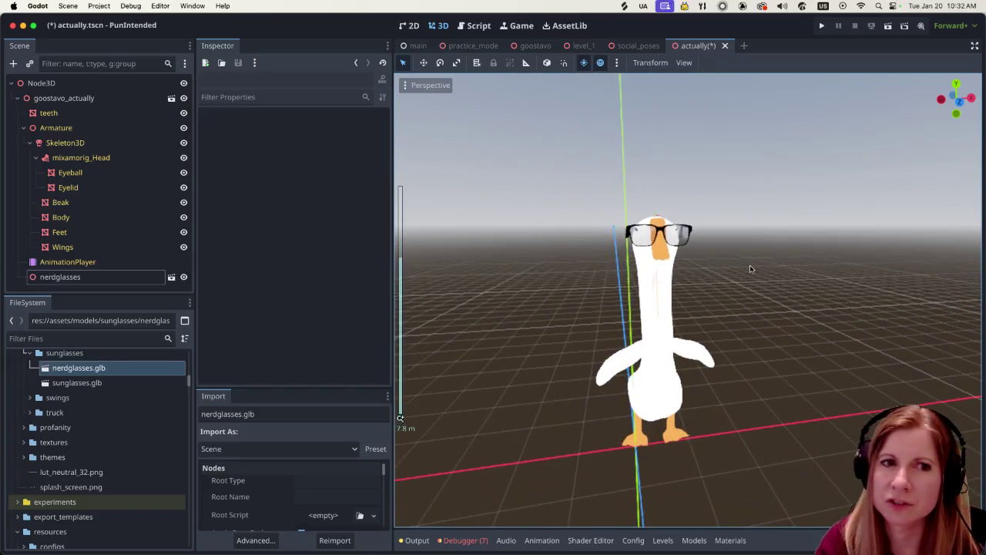
pyautogui.scroll(3, 735, 269)
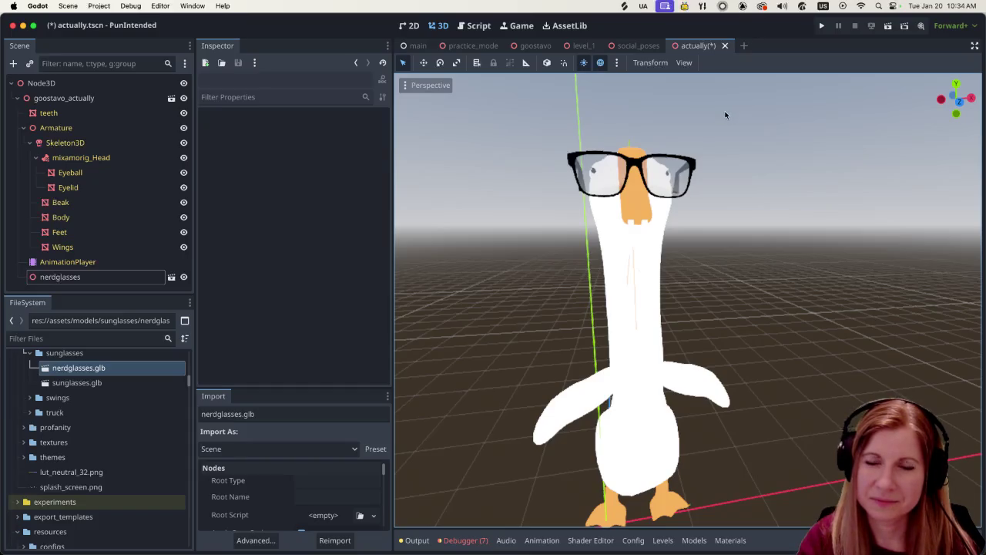
pyautogui.hscroll(5, 809, 302)
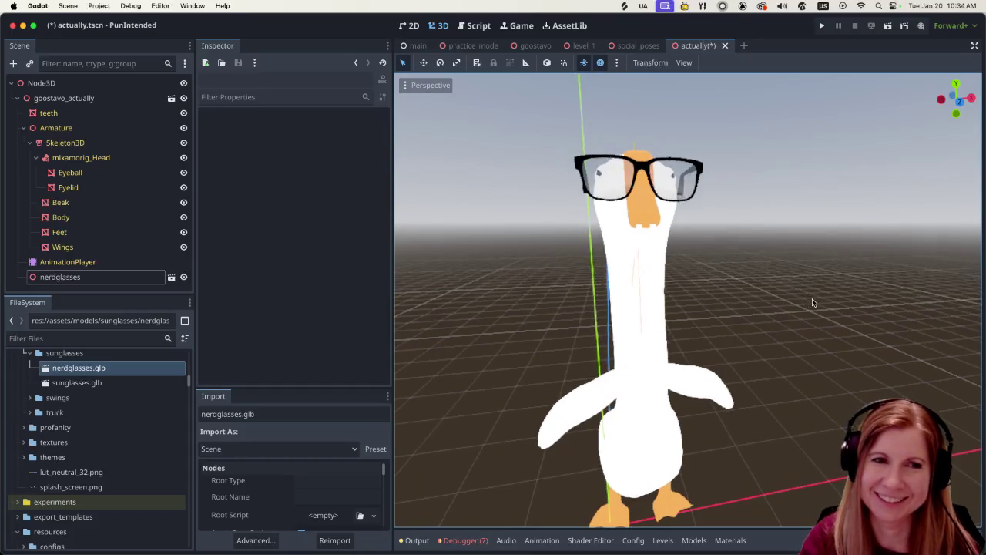
# - Save the scene and run the project to reach the Rhythm and Goose main menu
pyautogui.hscroll(5, 795, 308)
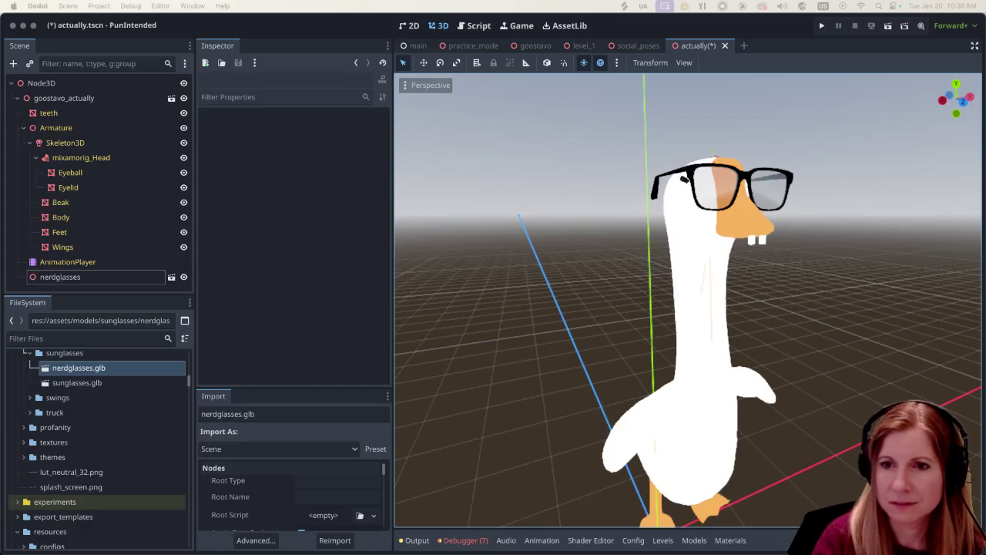
pyautogui.click(821, 25)
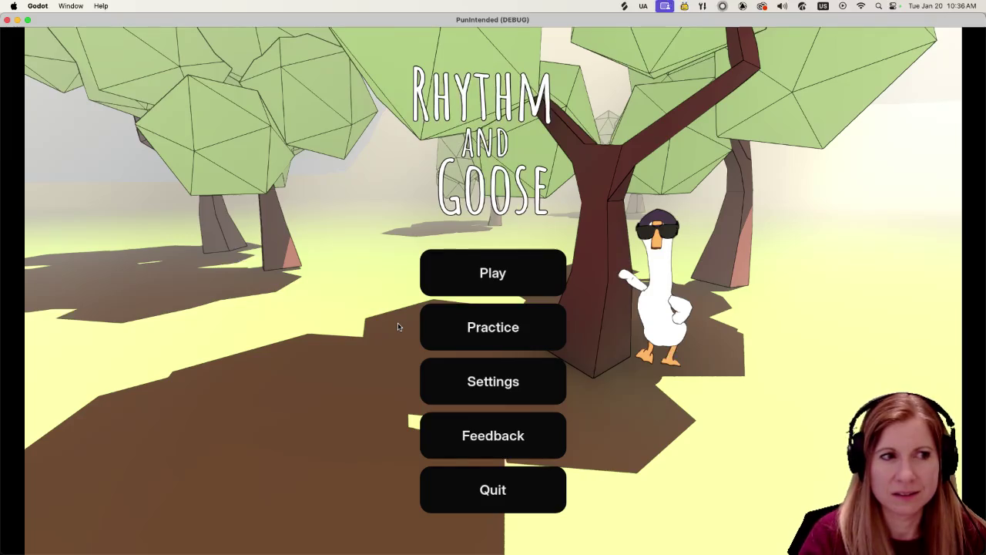
# - Open the Practice arcade and adjust the counter, leaving it at 6
pyautogui.click(476, 343)
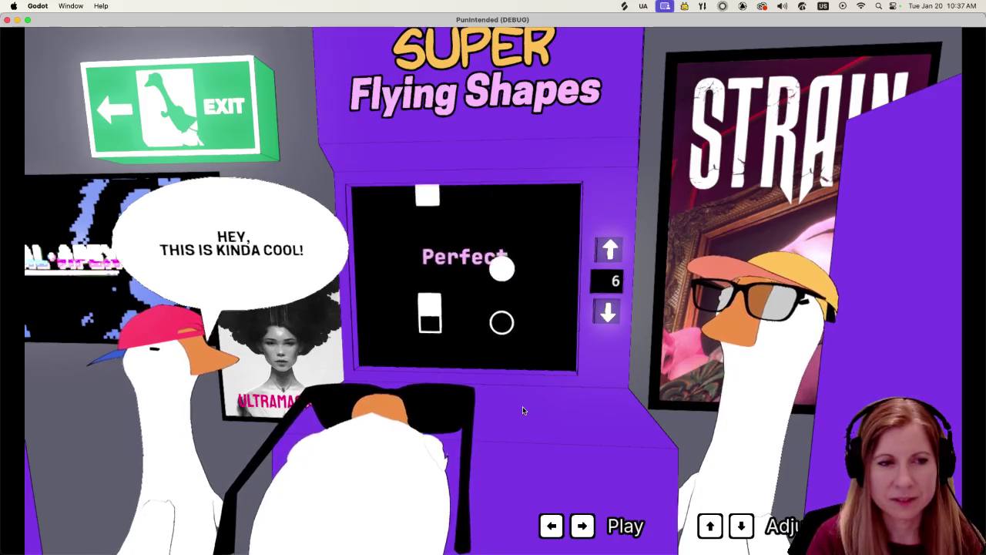
pyautogui.press('Up')
pyautogui.press('Up')
pyautogui.press('Up')
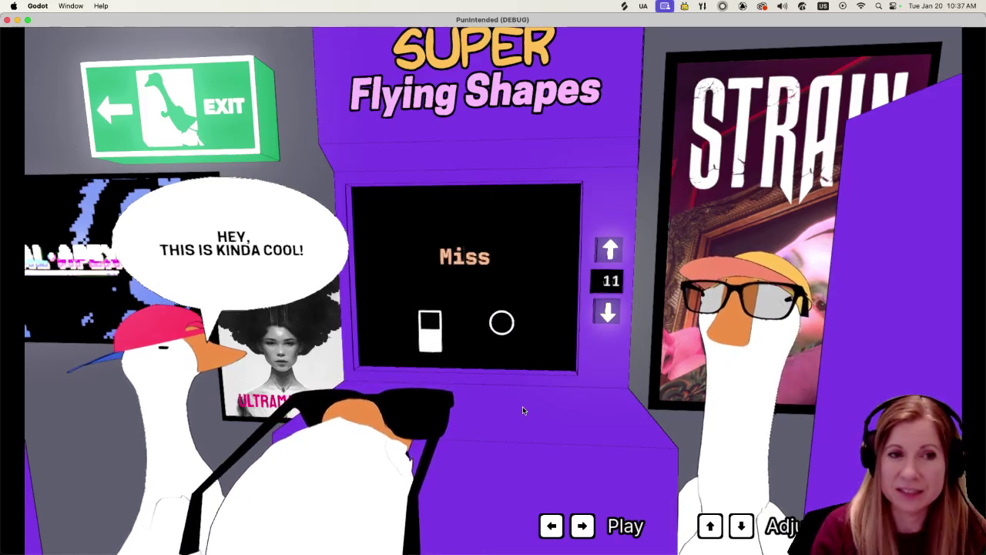
pyautogui.press('Down')
pyautogui.press('Down')
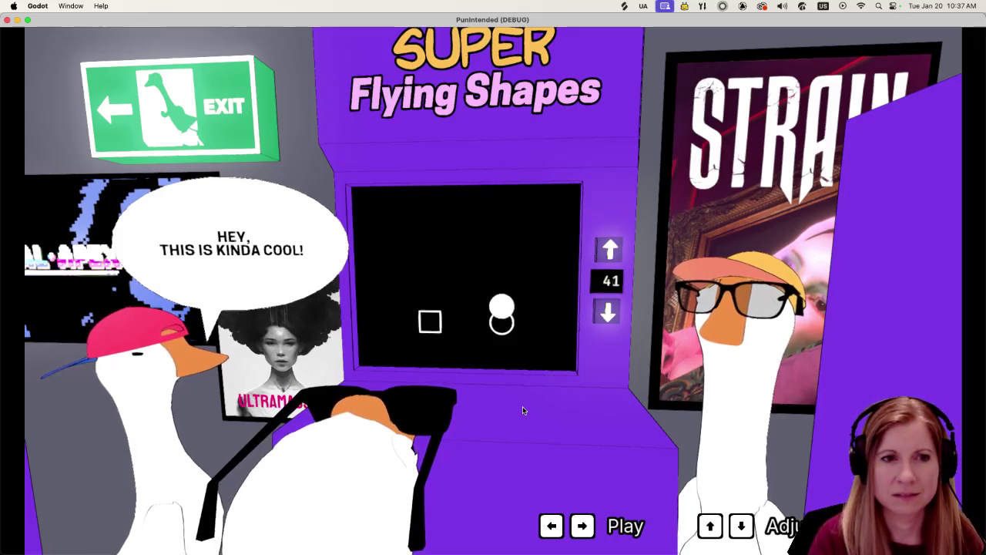
pyautogui.press('Up')
pyautogui.press('Up')
pyautogui.press('Up')
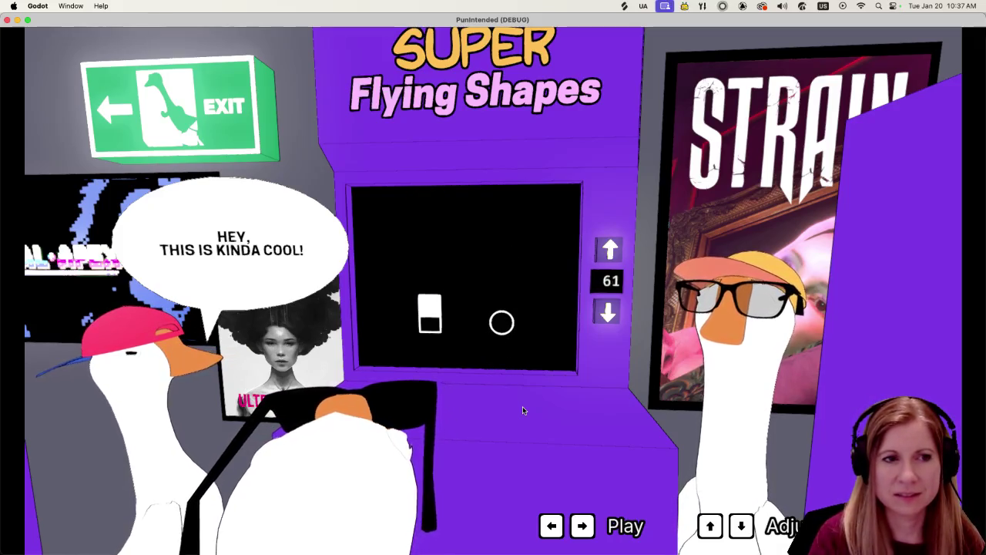
pyautogui.press('Down')
pyautogui.press('Down')
pyautogui.press('Down')
pyautogui.press('Down')
pyautogui.press('Down')
pyautogui.press('Down')
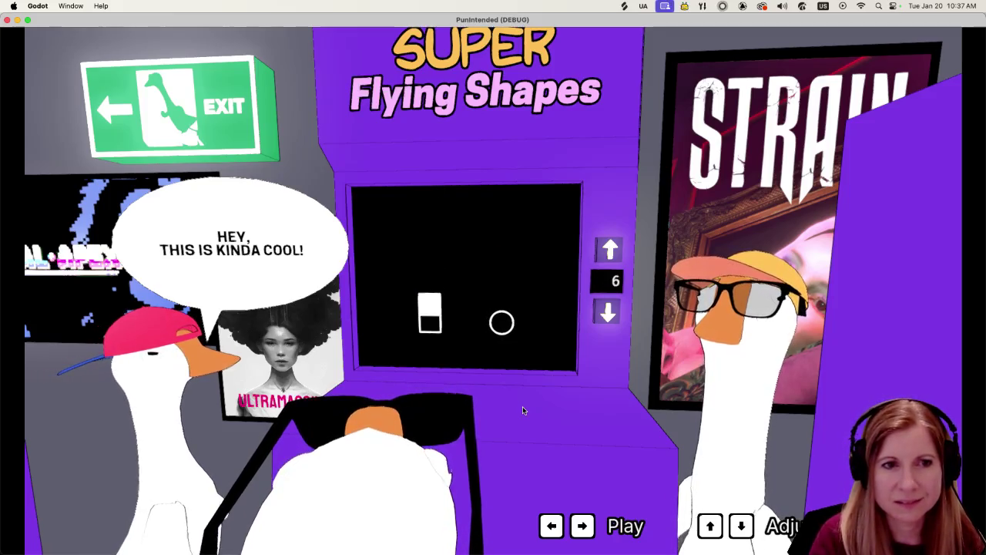
pyautogui.press('Up')
pyautogui.press('Up')
pyautogui.press('Up')
# - Hit the falling circle and square notes on their targets with the arrow keys
pyautogui.press('Right')
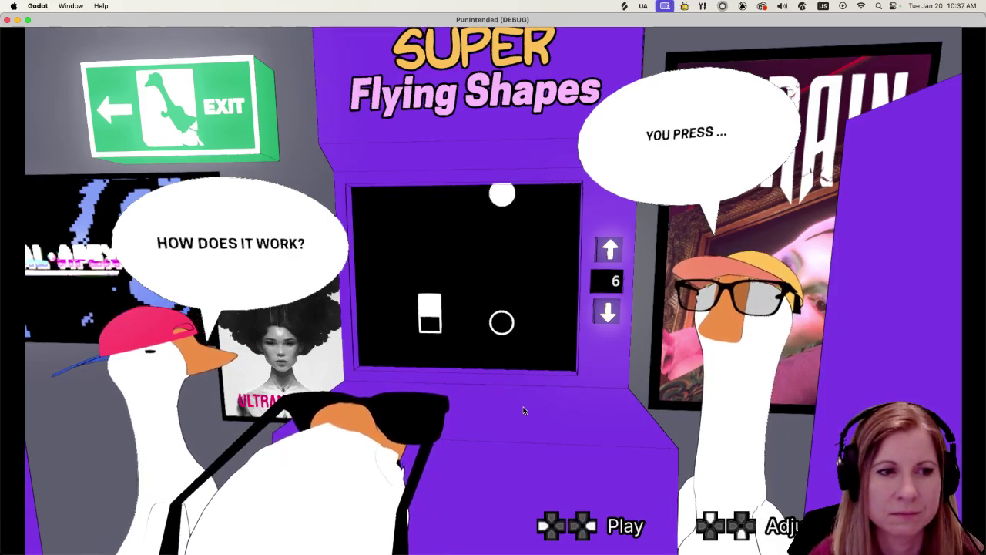
pyautogui.press('Left')
pyautogui.press('Right')
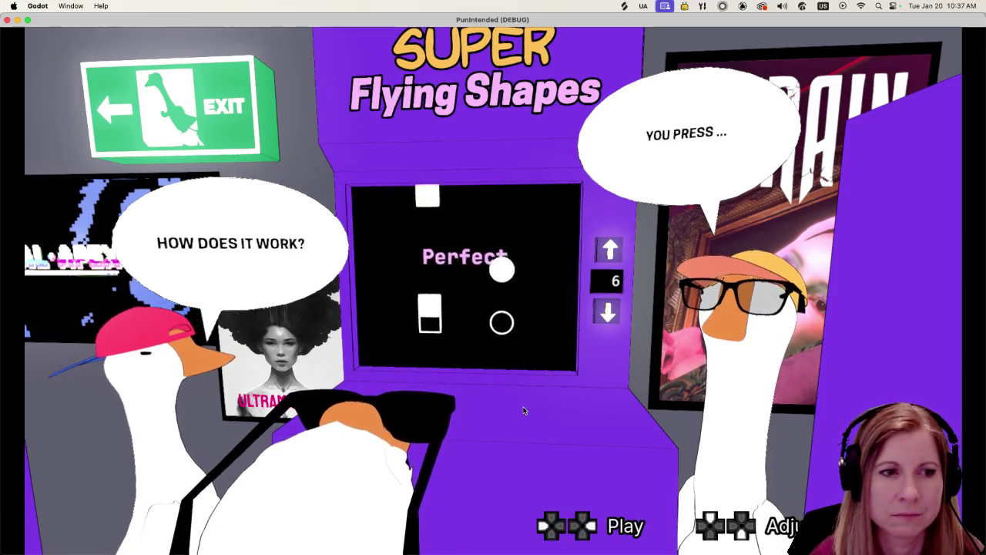
pyautogui.press('Right')
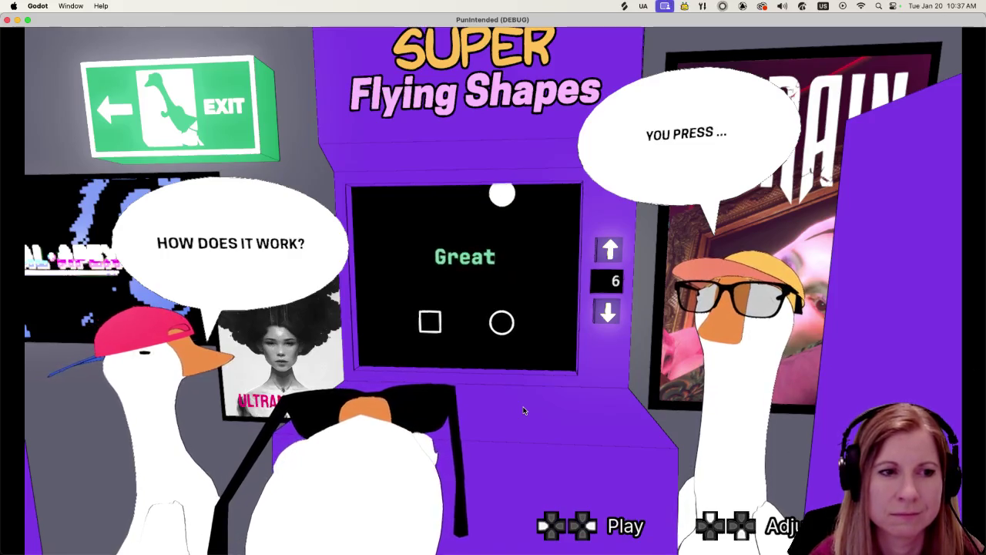
pyautogui.press('Right')
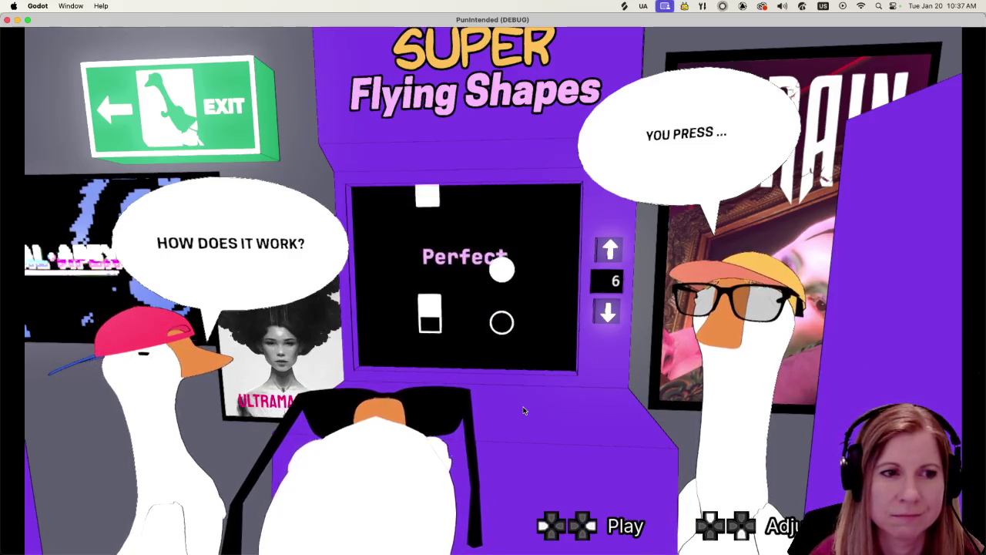
pyautogui.press('Left')
pyautogui.press('Right')
pyautogui.press('Left')
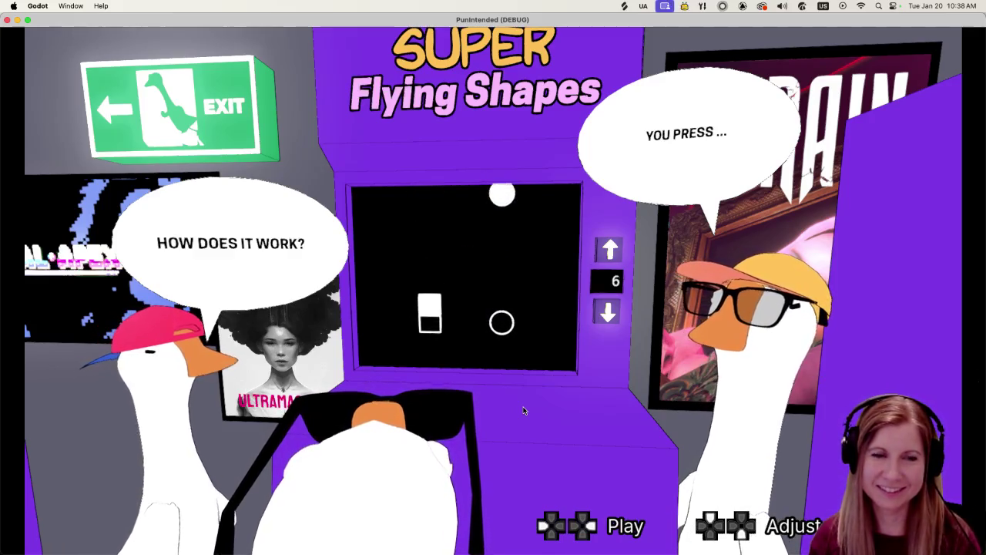
pyautogui.press('Left')
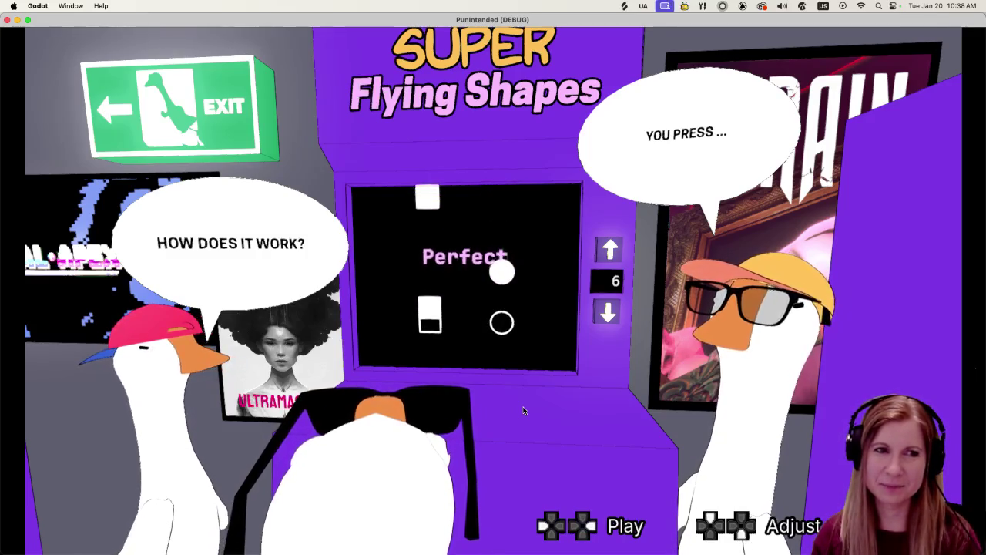
pyautogui.press('Right')
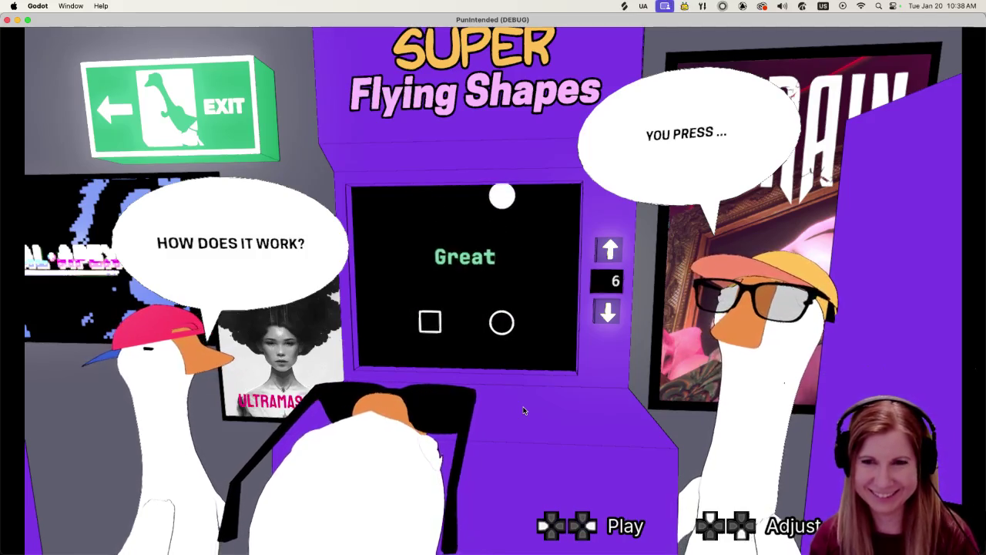
pyautogui.press('Right')
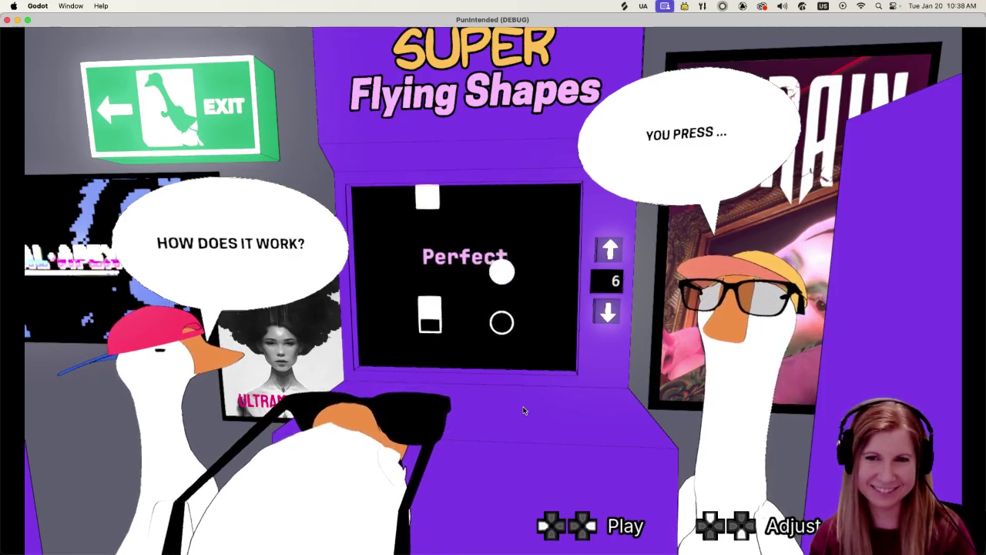
pyautogui.press('Right')
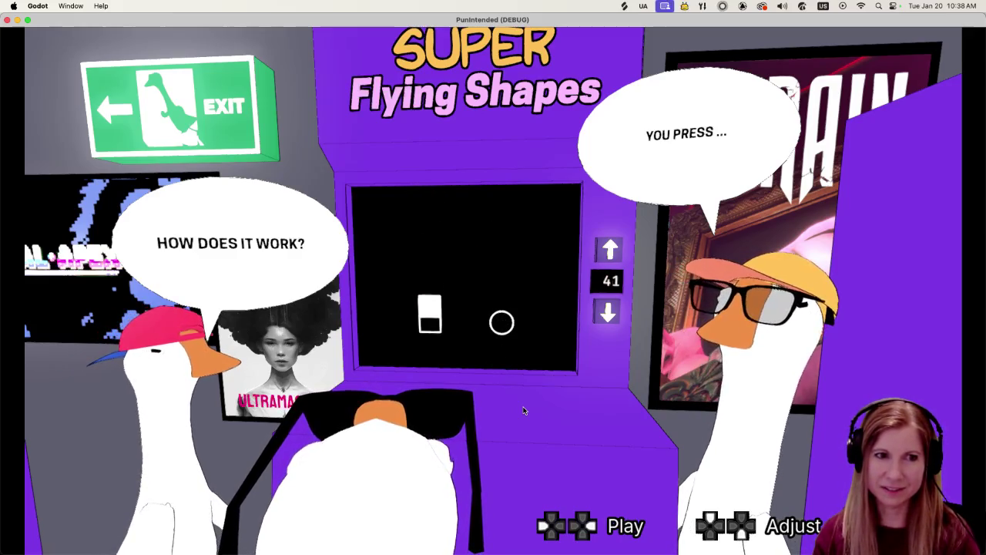
# - Push the counter below zero and back, exit to the main menu and start Goosebumps
pyautogui.press('Down')
pyautogui.press('Down')
pyautogui.press('Down')
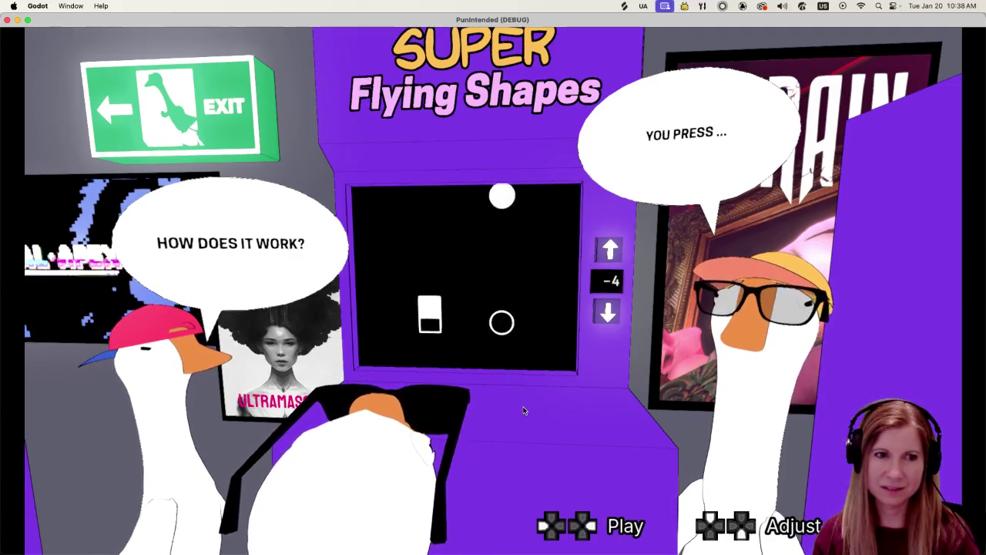
pyautogui.press('Down')
pyautogui.press('Up')
pyautogui.press('Up')
pyautogui.press('Up')
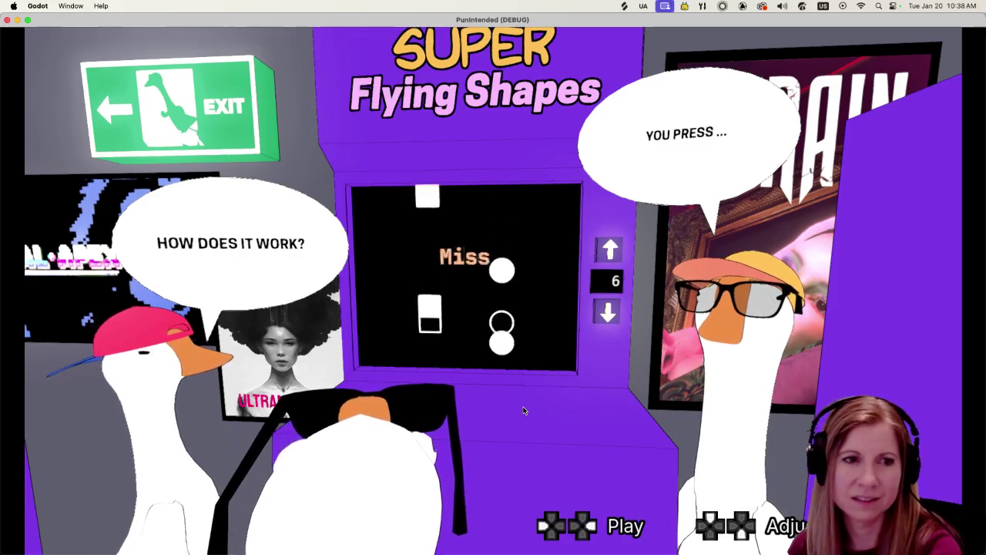
pyautogui.press('Escape')
pyautogui.click(541, 276)
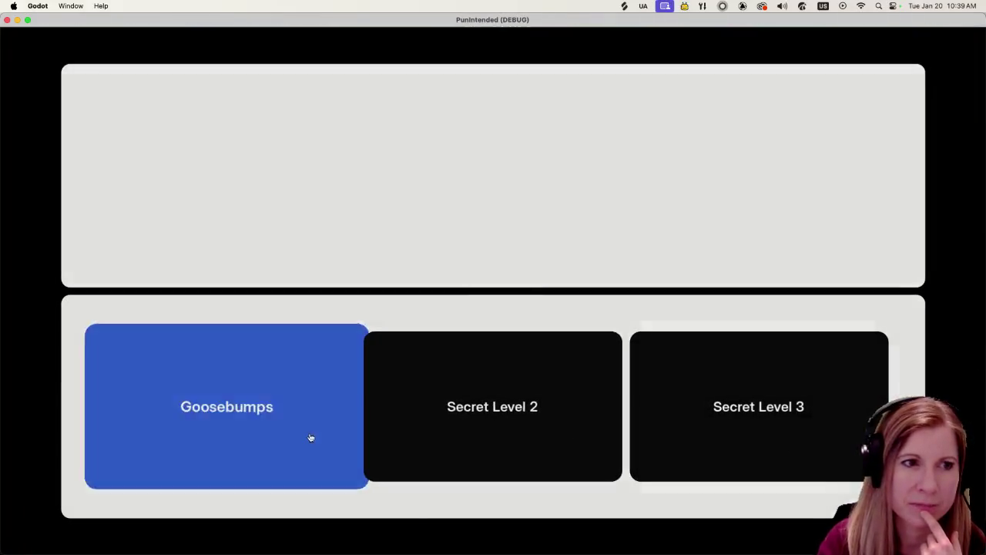
pyautogui.click(311, 436)
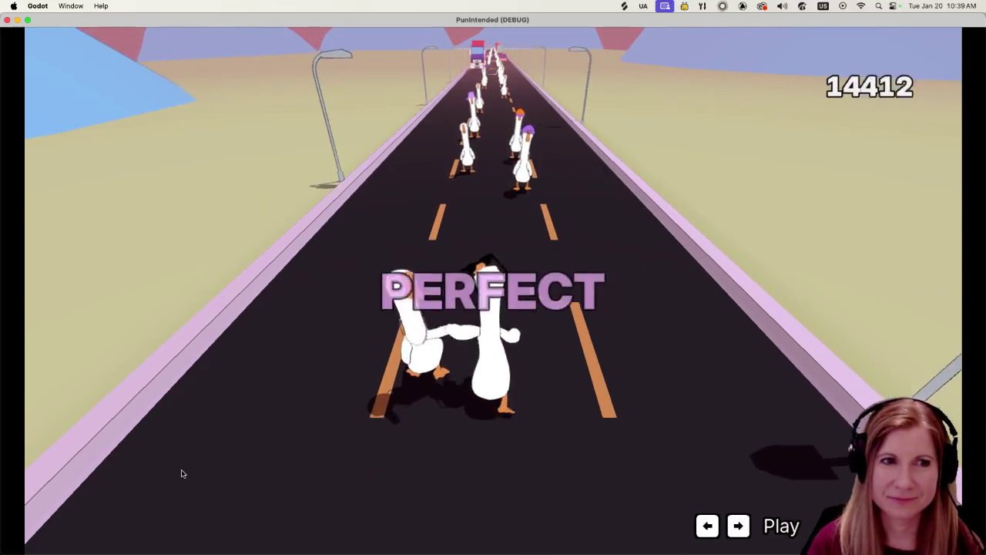
# - Switch the goose to the right lane and back left, then quit the game
pyautogui.press('Right')
pyautogui.press('Left')
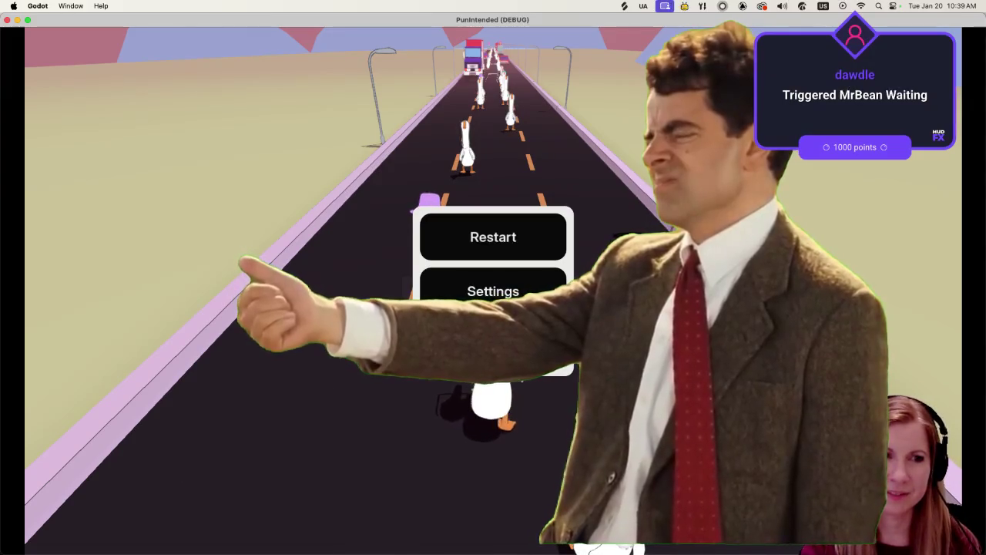
pyautogui.press('super+q')
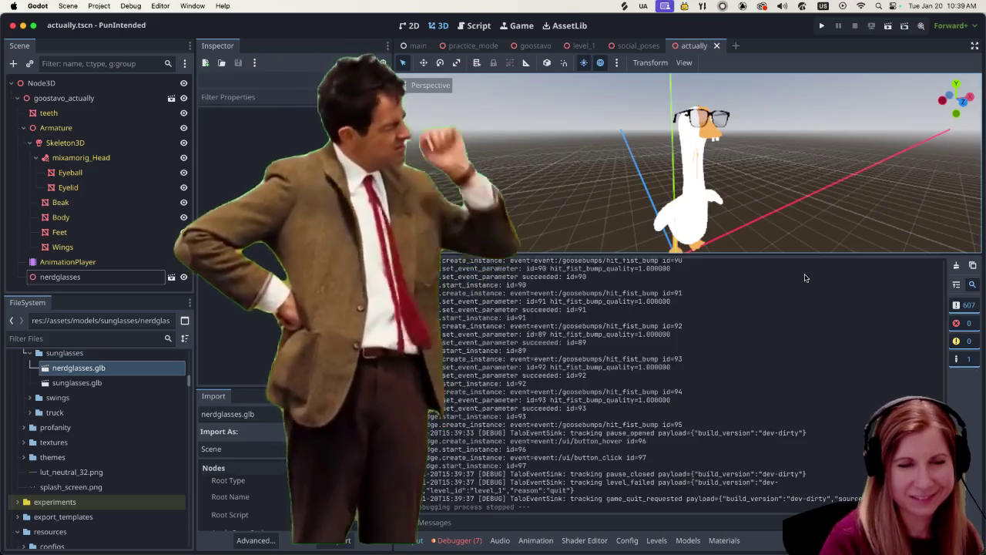
# - Hide the output log, open nerdglasses.glb import settings, and review the five changes in GitHub Desktop
pyautogui.hotkey('ctrl', 'j')
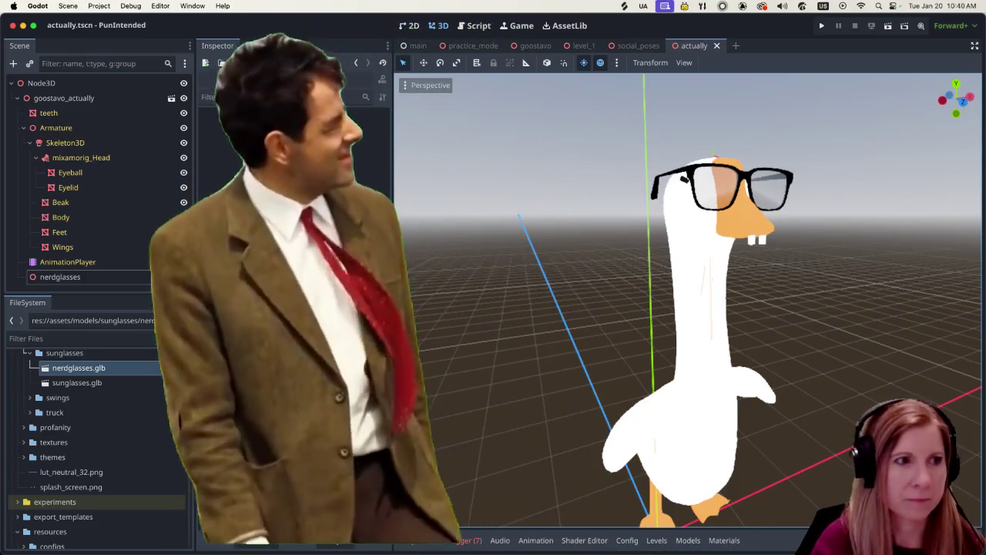
pyautogui.doubleClick(79, 367)
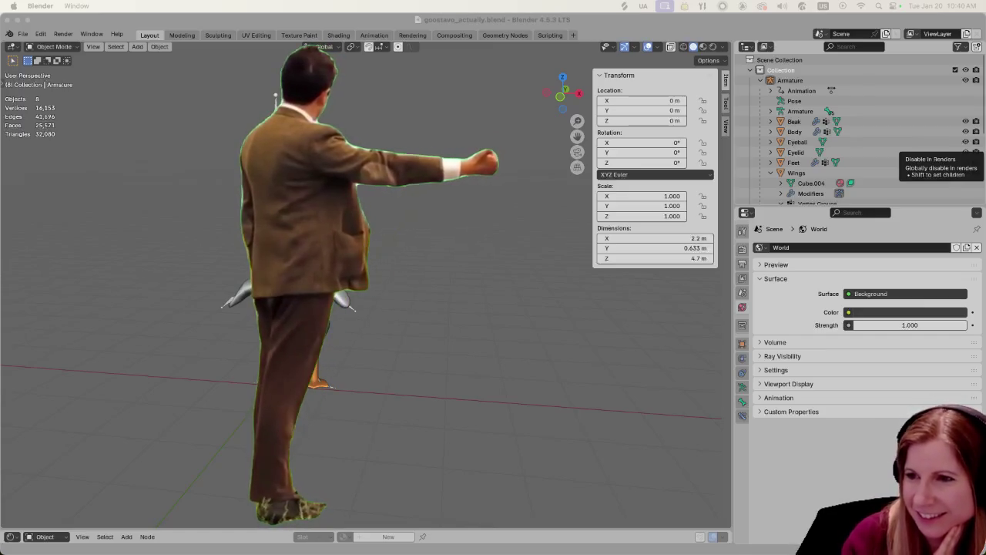
pyautogui.press('super+Tab')
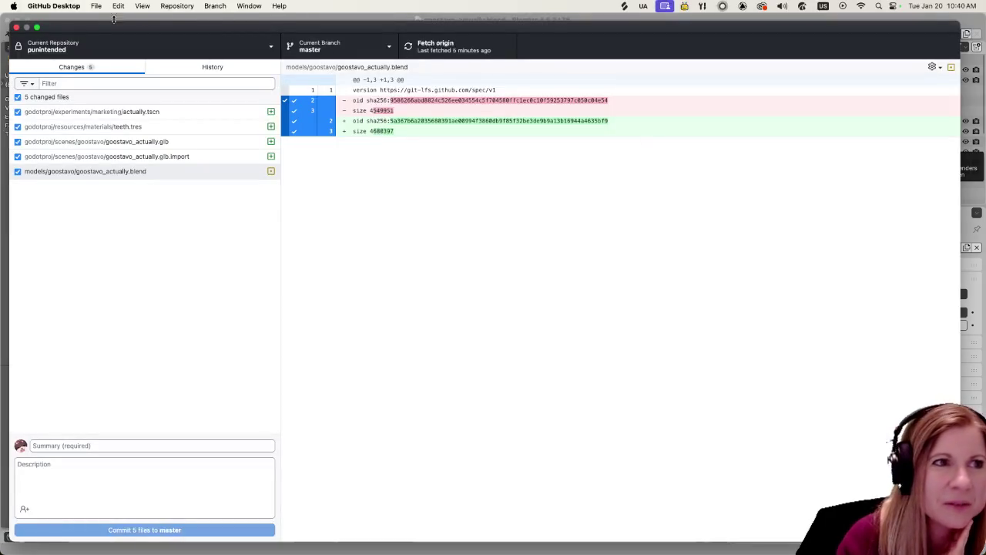
# - Minimise GitHub Desktop without committing to return to the Godot editor and its nerd-glasses goose
pyautogui.doubleClick(96, 34)
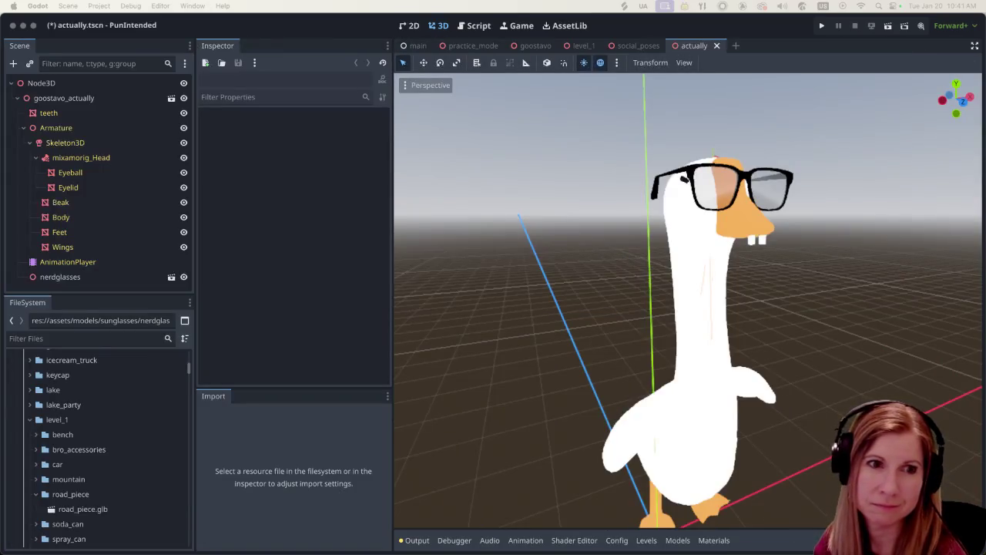
# - Zoom out the viewport, save and run the PunIntended project, then choose the practice arcade
pyautogui.scroll(-3, 786, 322)
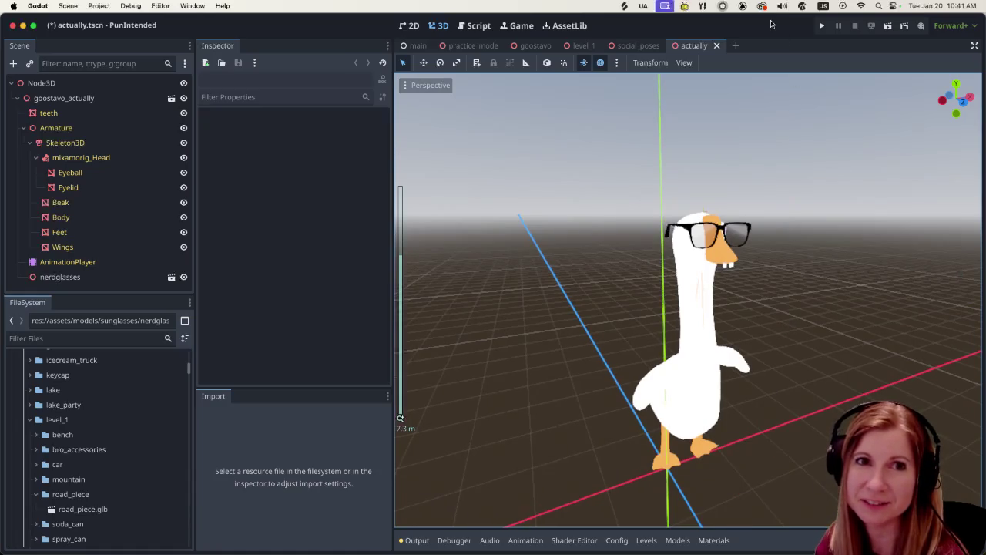
pyautogui.click(822, 29)
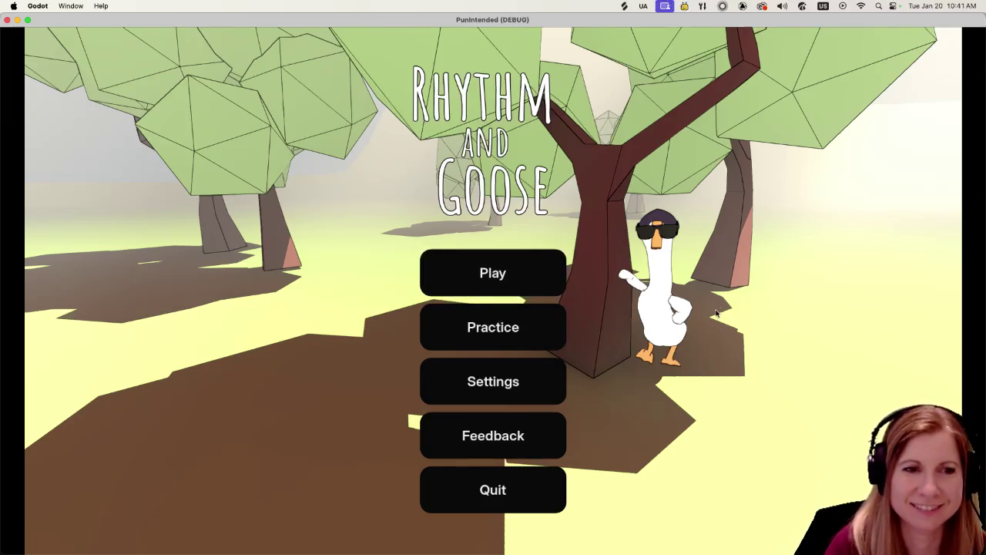
pyautogui.click(526, 342)
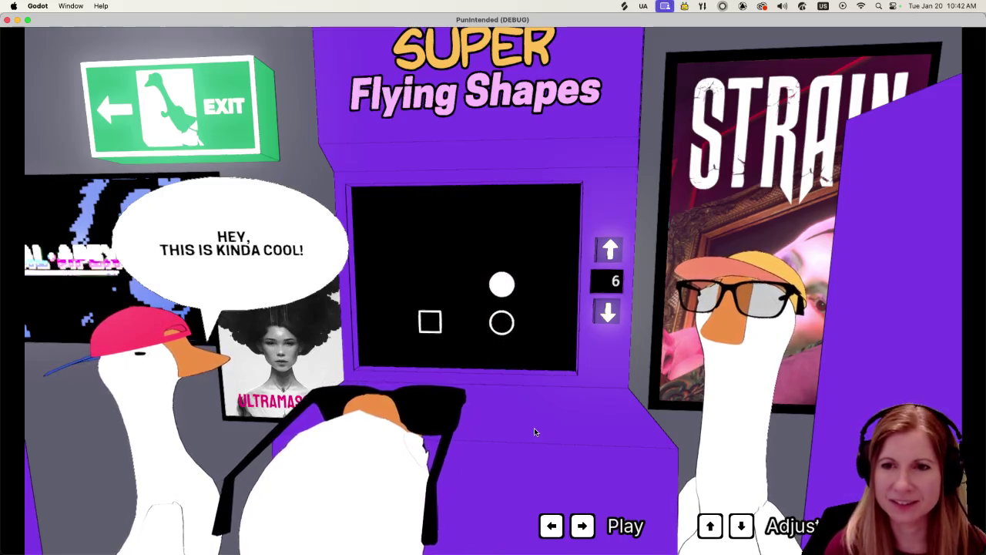
# - Raise the Super Flying Shapes arcade counter from 6 to 11
pyautogui.press('Up')
pyautogui.press('Up')
pyautogui.press('Up')
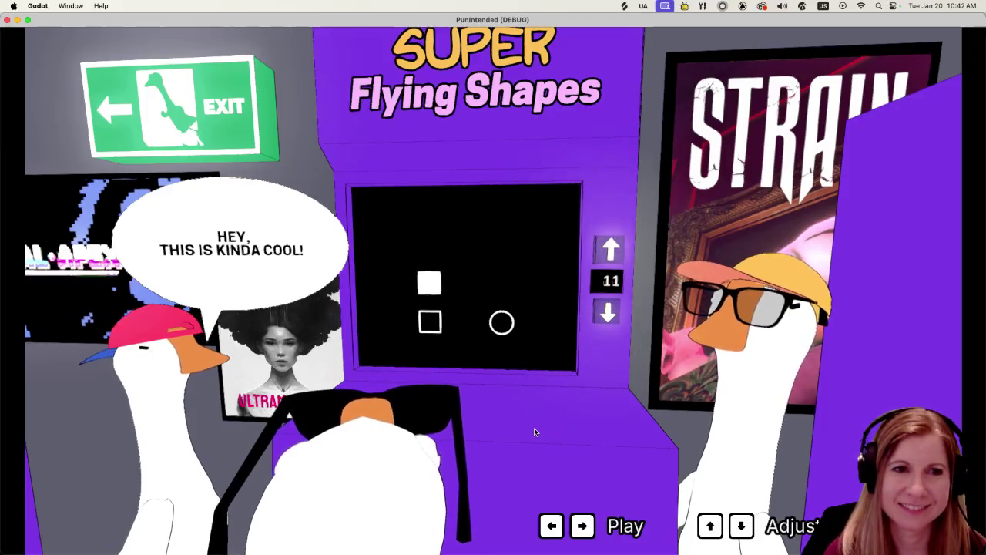
# - Nudge the arcade speed counter repeatedly up and down with the arrow keys
pyautogui.press('Up')
pyautogui.press('Up')
pyautogui.press('Up')
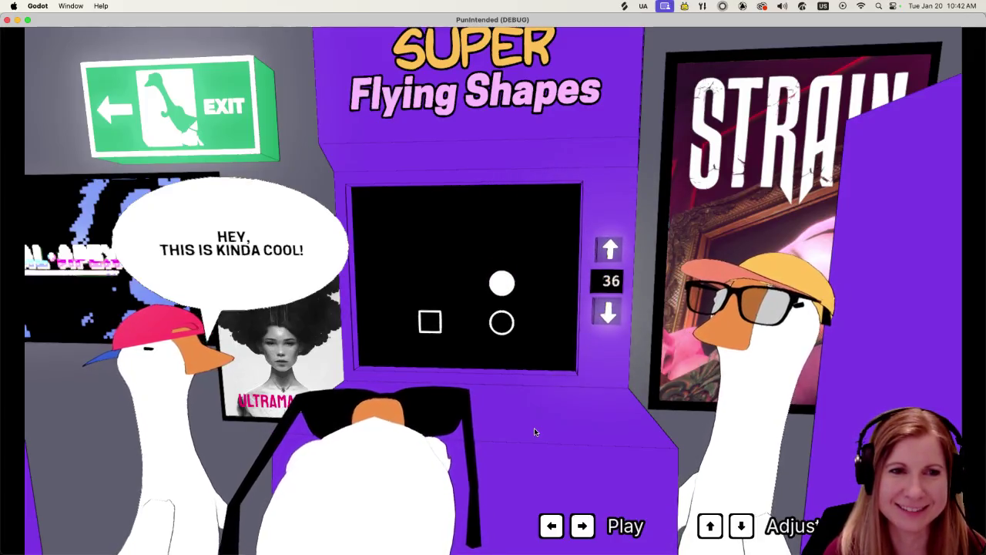
pyautogui.press('Down')
pyautogui.press('Down')
pyautogui.press('Down')
pyautogui.press('Up')
pyautogui.press('Up')
pyautogui.press('Up')
pyautogui.press('Up')
pyautogui.press('Up')
pyautogui.press('Up')
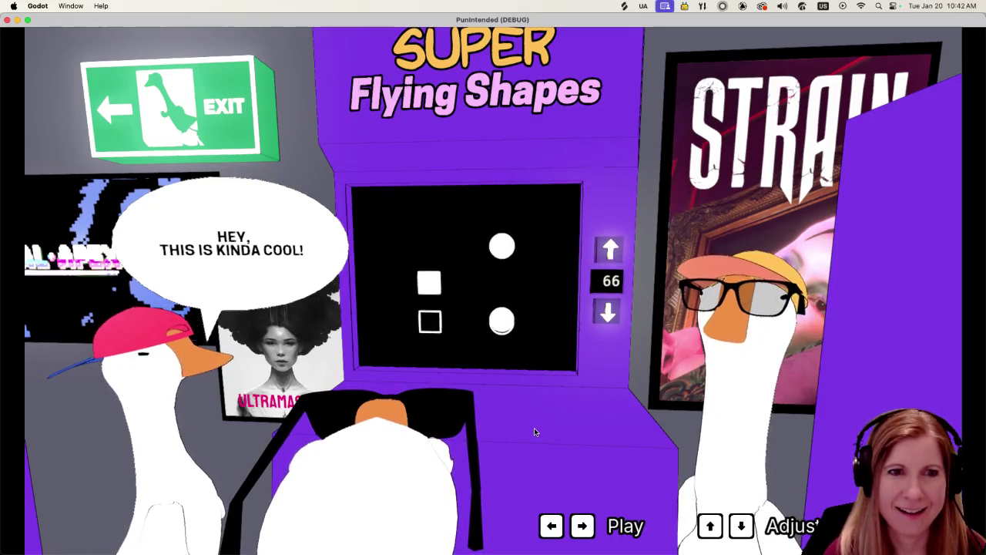
pyautogui.press('Down')
pyautogui.press('Down')
pyautogui.press('Down')
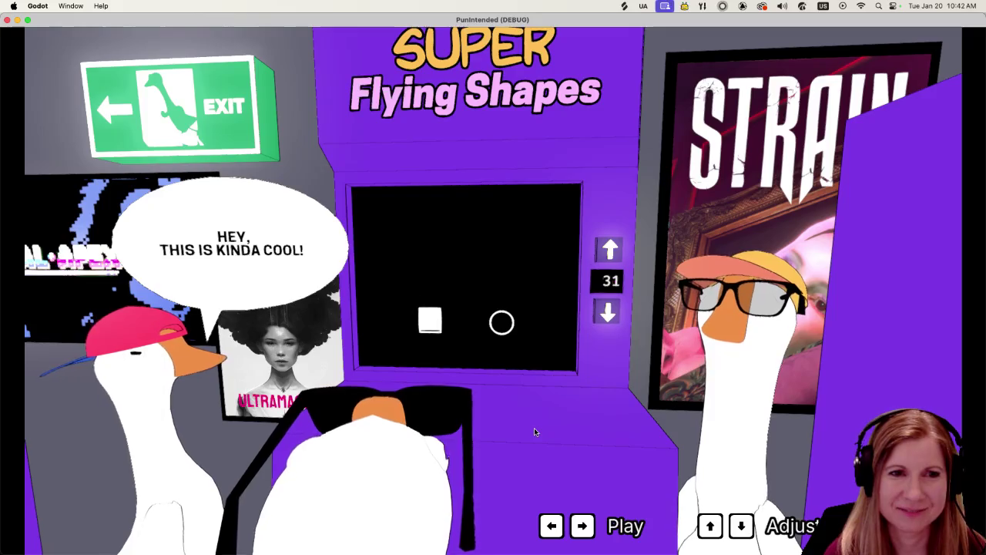
pyautogui.press('Down')
pyautogui.press('Down')
pyautogui.press('Down')
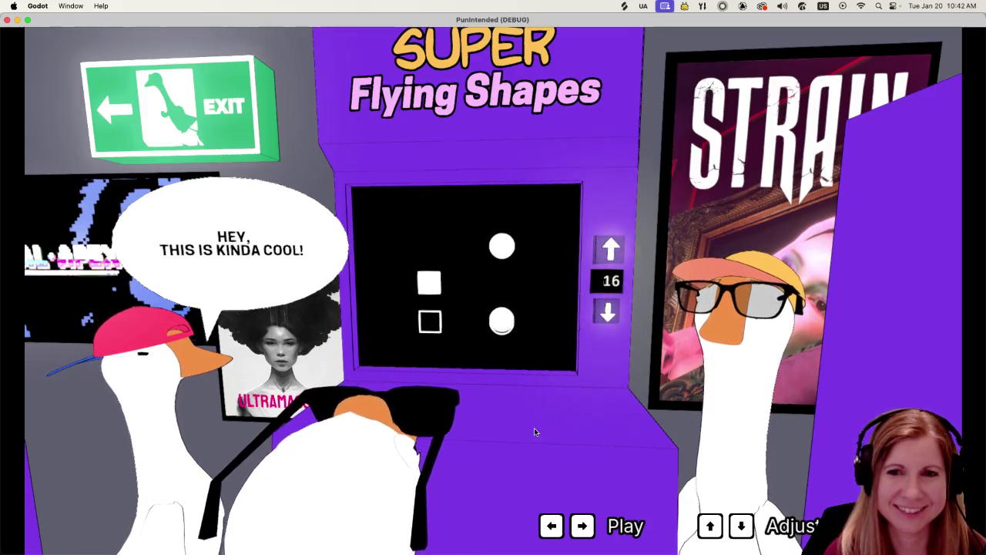
pyautogui.press('Up')
pyautogui.press('Up')
pyautogui.press('Up')
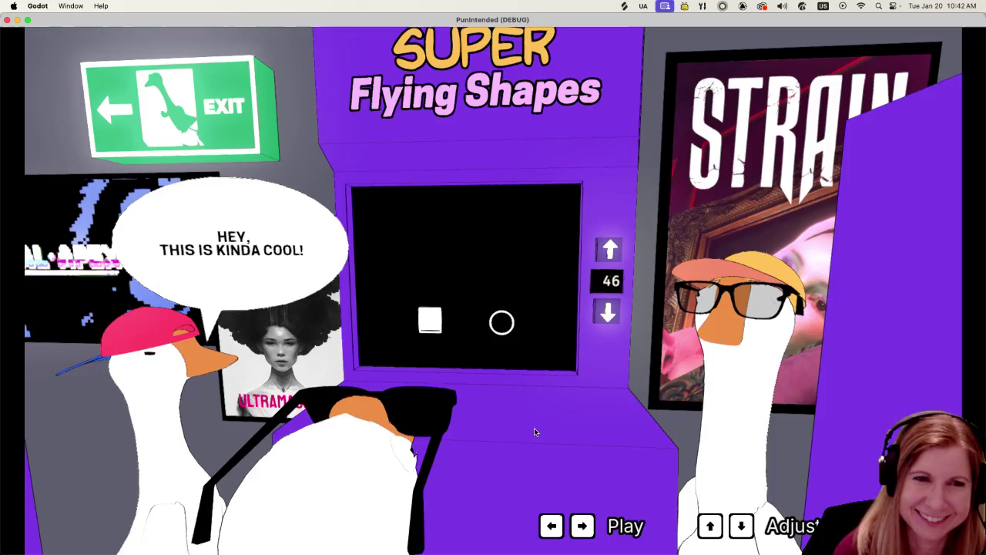
pyautogui.press('Down')
pyautogui.press('Down')
pyautogui.press('Down')
pyautogui.press('Down')
pyautogui.press('Down')
pyautogui.press('Down')
pyautogui.press('Up')
pyautogui.press('Down')
pyautogui.press('Up')
pyautogui.press('Up')
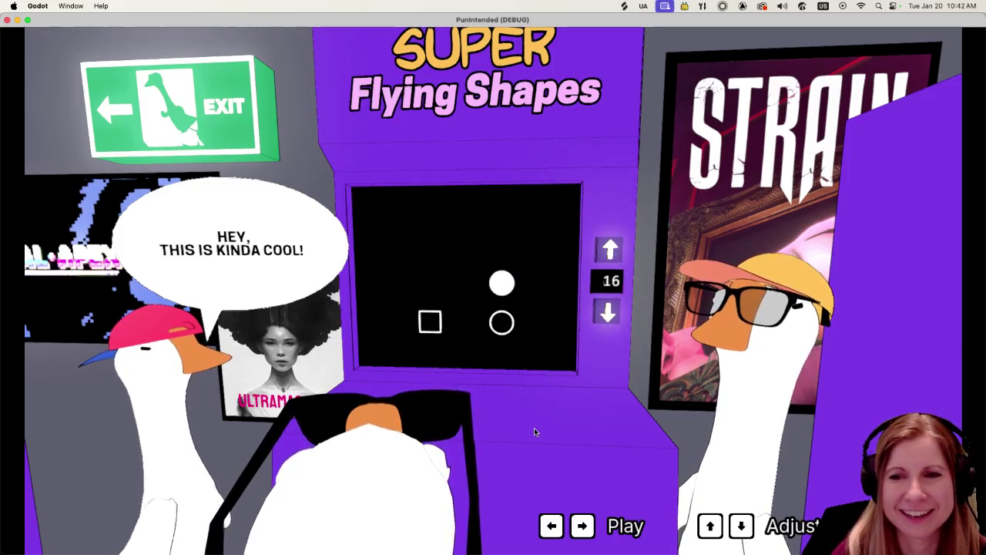
pyautogui.press('Up')
pyautogui.press('Up')
pyautogui.press('Up')
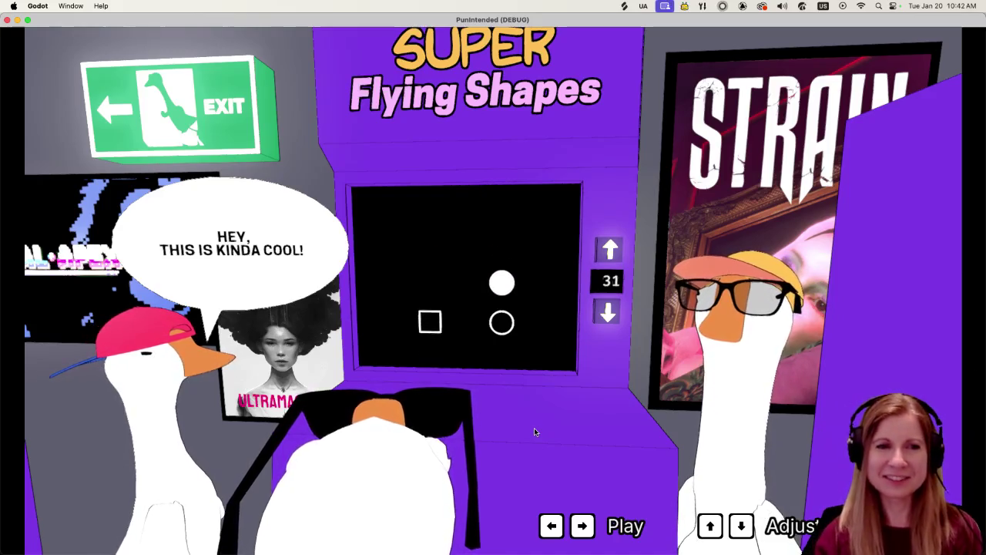
pyautogui.press('Down')
pyautogui.press('Down')
pyautogui.press('Down')
pyautogui.press('Up')
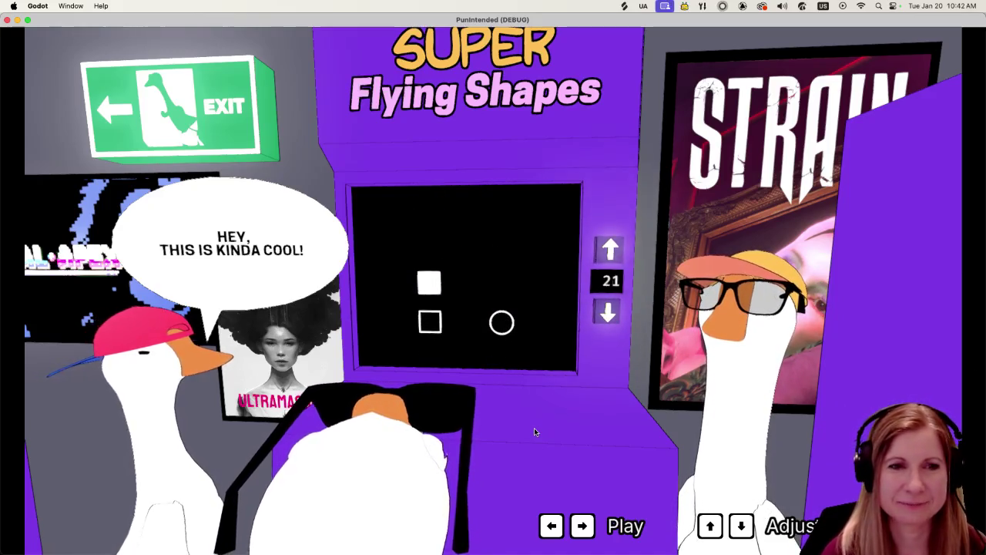
pyautogui.press('Up')
pyautogui.press('Up')
pyautogui.press('Up')
pyautogui.press('Down')
pyautogui.press('Down')
pyautogui.press('Down')
pyautogui.press('Down')
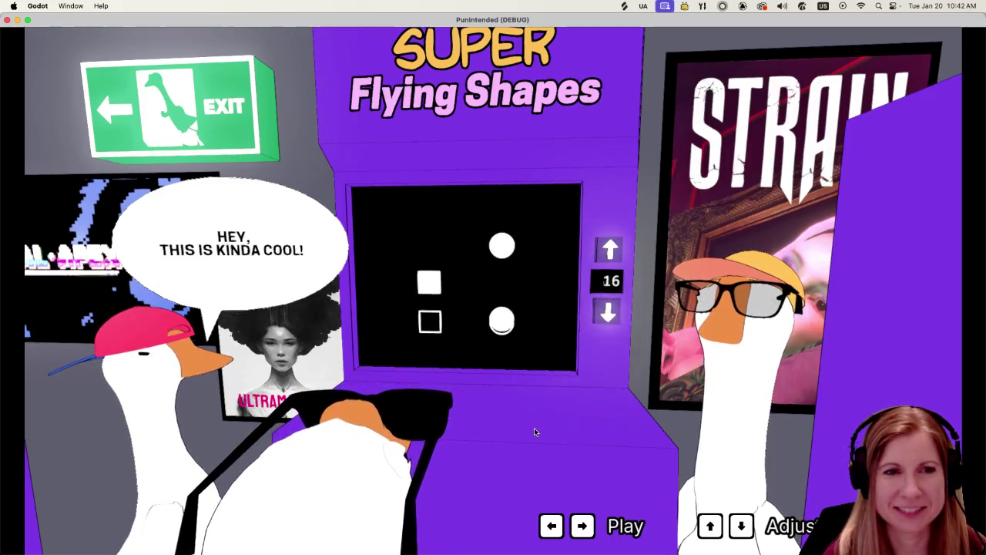
pyautogui.press('Down')
pyautogui.press('Down')
pyautogui.press('Down')
pyautogui.press('Down')
pyautogui.press('Down')
pyautogui.press('Down')
pyautogui.press('Down')
pyautogui.press('Down')
pyautogui.press('Down')
pyautogui.press('Down')
# - Settle the speed counter at 6, hit the falling circle, and exit to the main menu
pyautogui.press('Up')
pyautogui.press('Up')
pyautogui.press('Up')
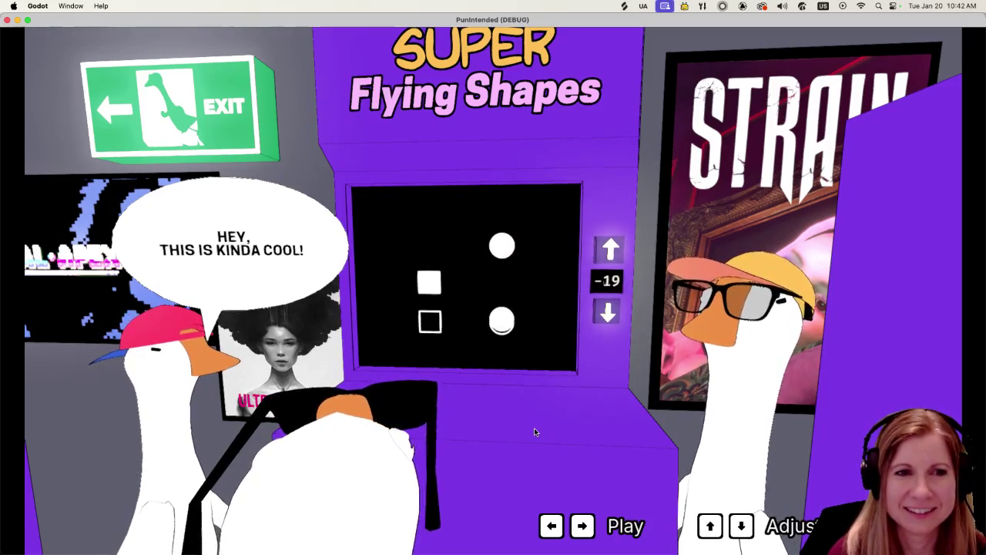
pyautogui.press('Up')
pyautogui.press('Up')
pyautogui.press('Up')
pyautogui.press('Up')
pyautogui.press('Up')
pyautogui.press('Up')
pyautogui.press('Up')
pyautogui.press('Down')
pyautogui.press('Up')
pyautogui.press('Down')
pyautogui.press('Up')
pyautogui.press('Down')
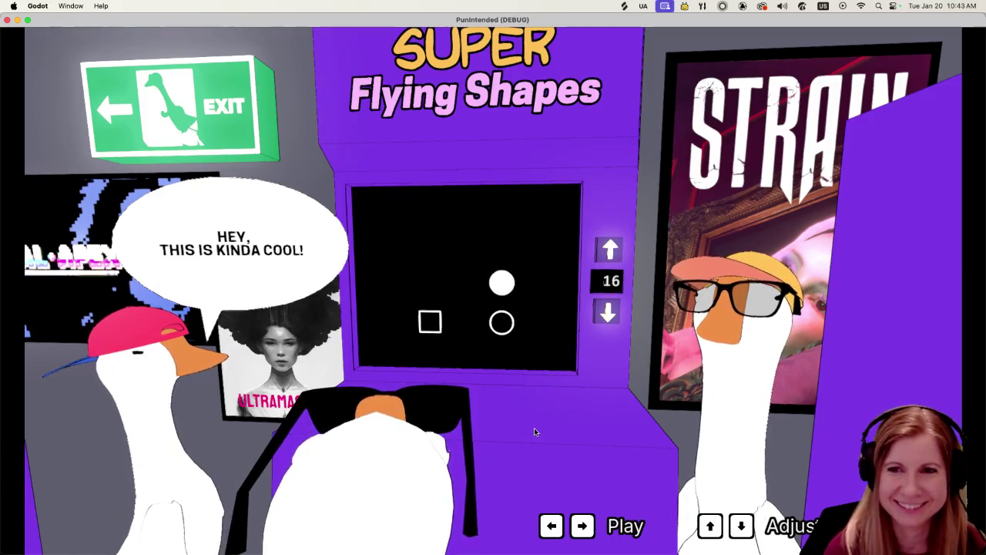
pyautogui.press('Down')
pyautogui.press('Down')
pyautogui.press('Down')
pyautogui.press('Up')
pyautogui.press('Up')
pyautogui.press('Right')
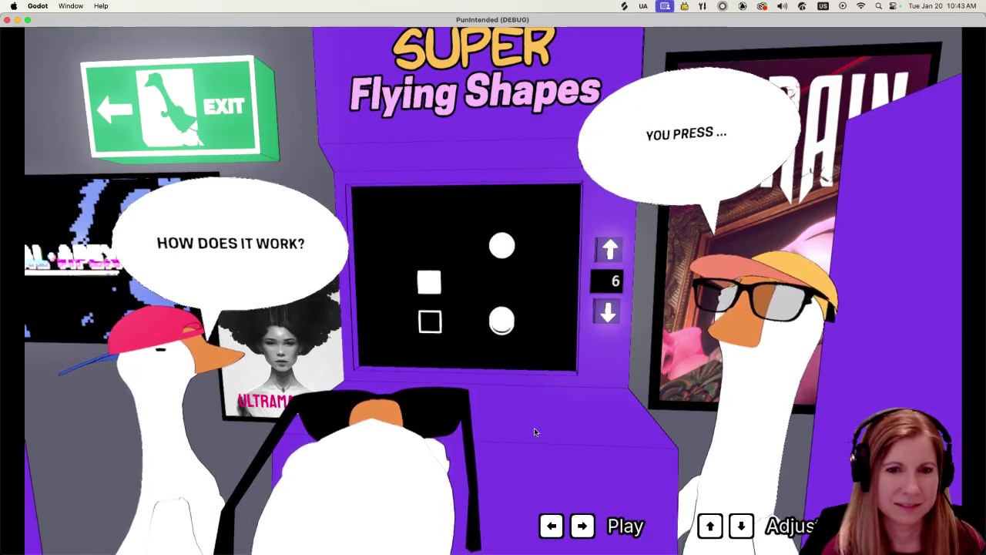
pyautogui.press('Escape')
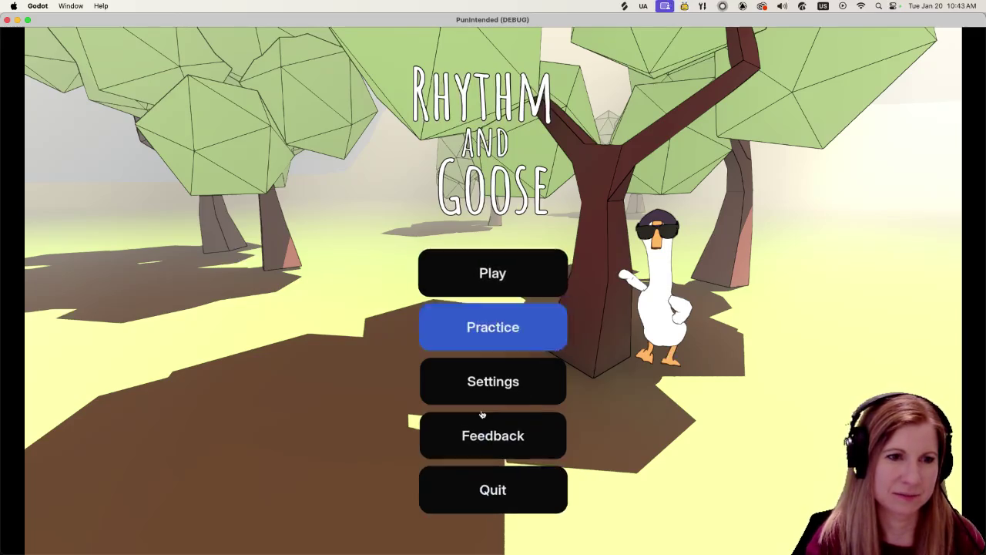
# - Open the game's Settings screen, showing Volume 50% and Timing Offset +6 ms
pyautogui.click(497, 386)
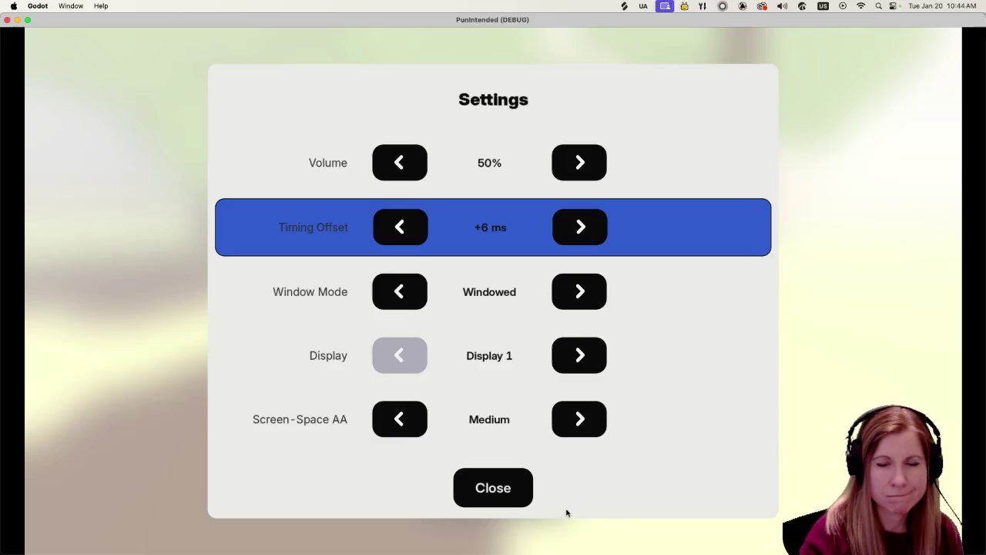
# - Set Screen-Space AA to High and close the Settings screen
pyautogui.click(595, 430)
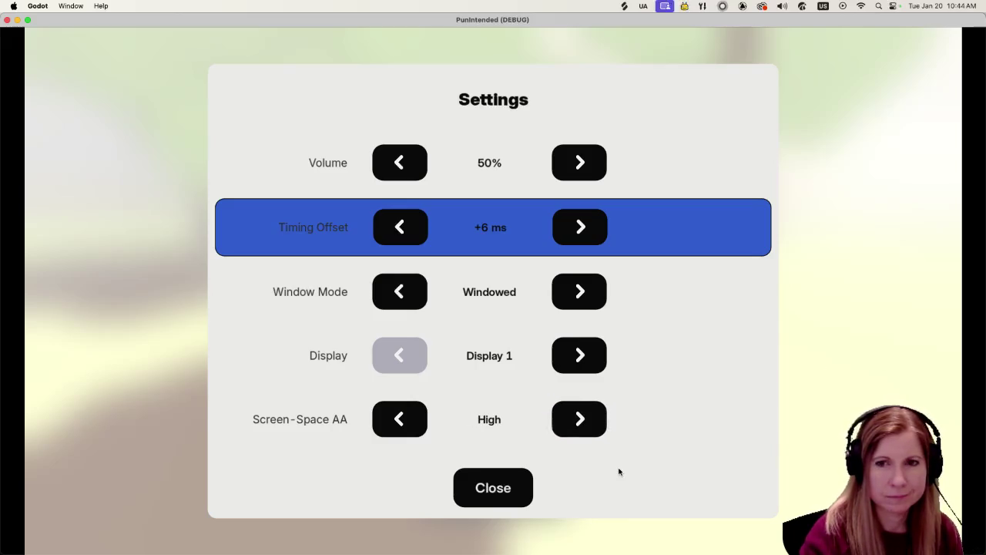
pyautogui.click(574, 424)
pyautogui.click(578, 425)
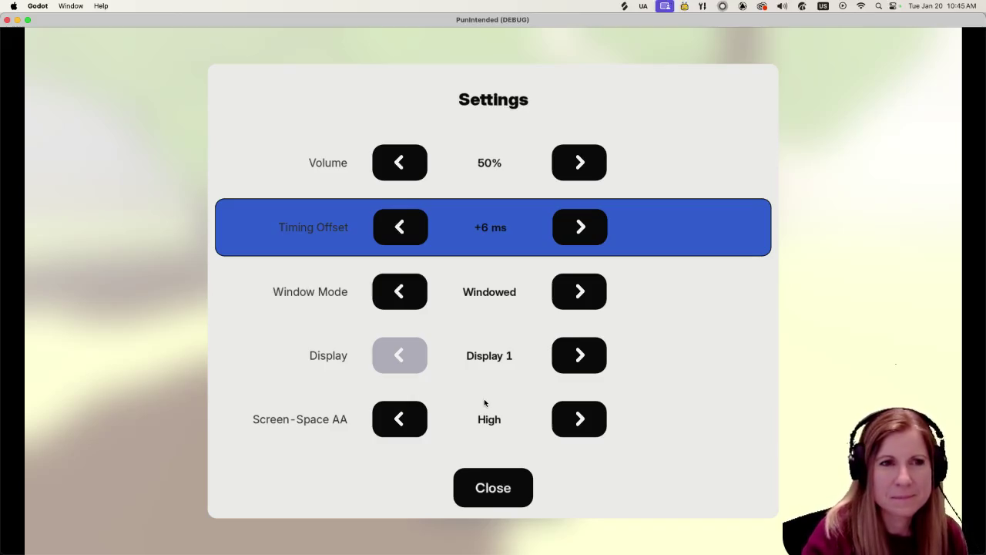
pyautogui.click(499, 496)
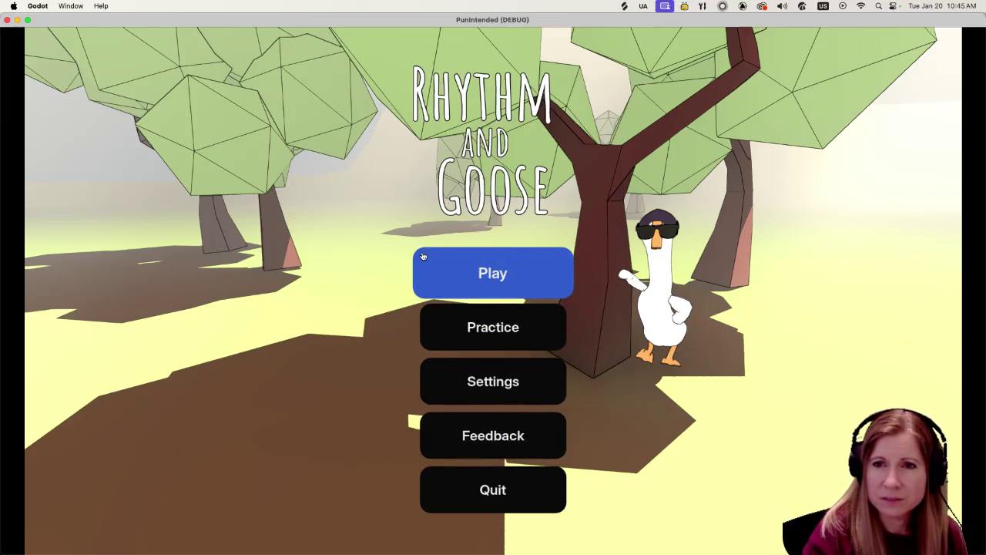
# - Reopen and close Settings to confirm AA stays High, then quit the game
pyautogui.click(474, 376)
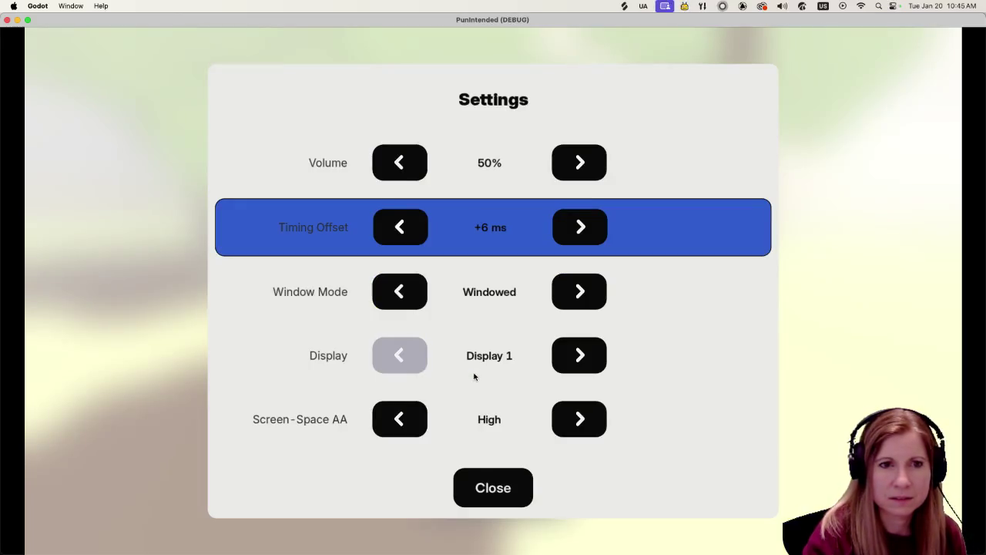
pyautogui.click(493, 497)
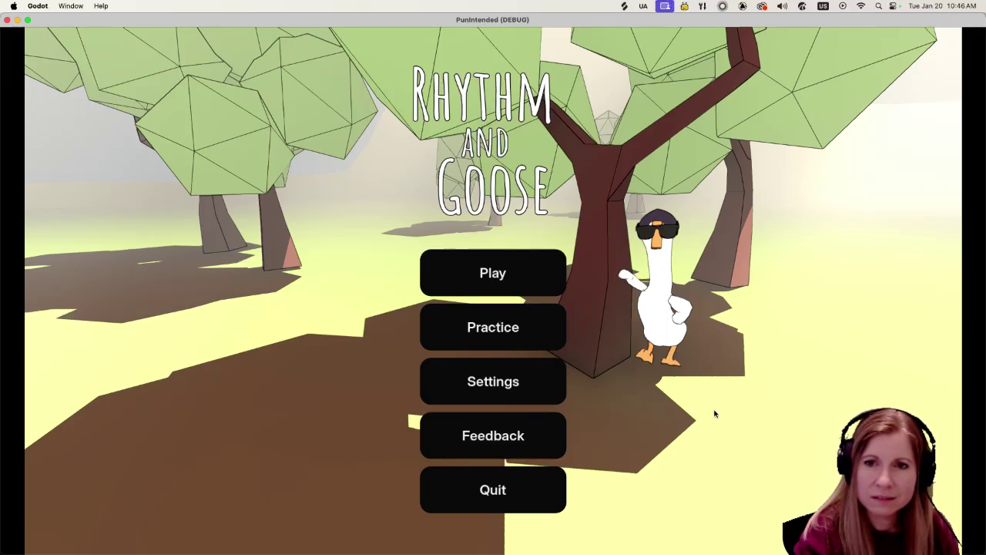
pyautogui.click(519, 396)
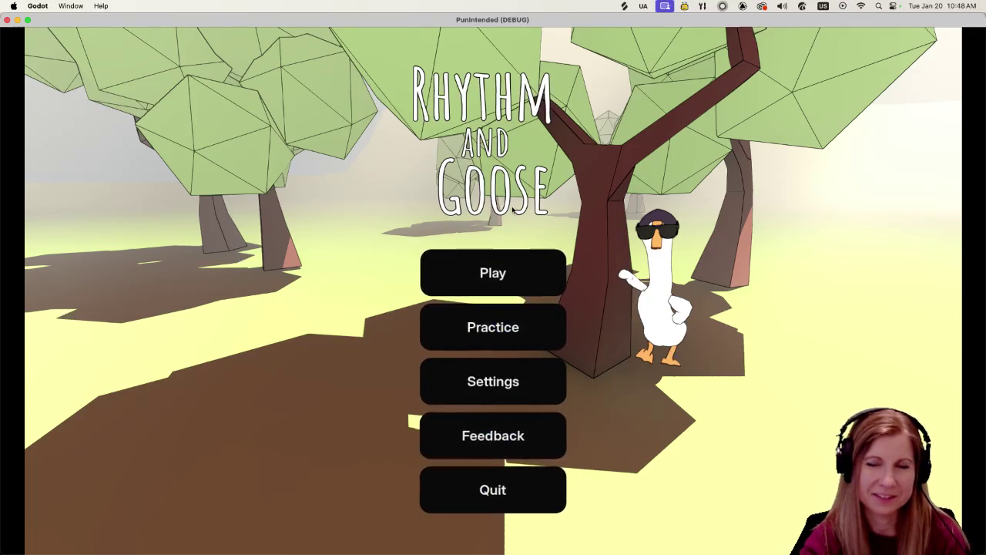
pyautogui.click(529, 500)
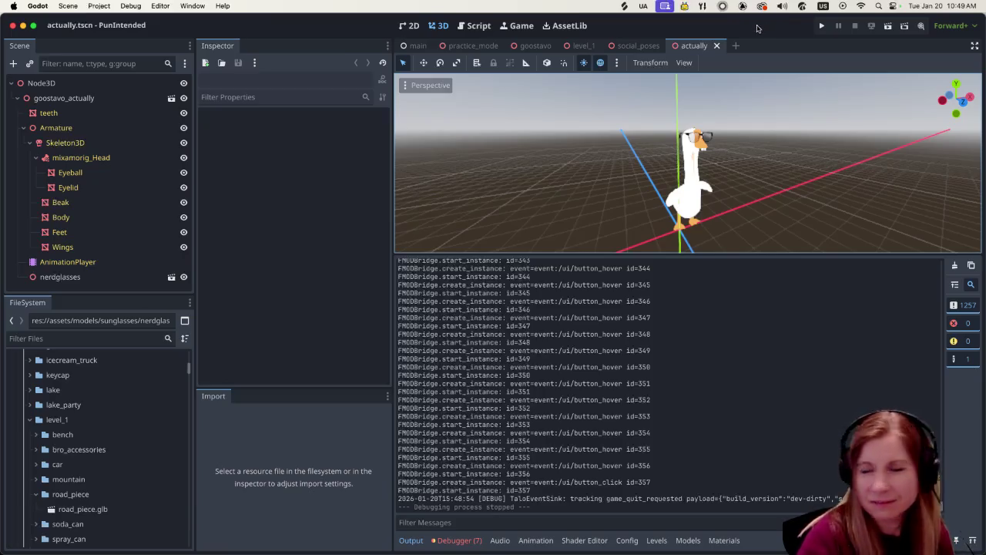
# - Give the 3D viewport more room by lowering the splitter
pyautogui.click(762, 10)
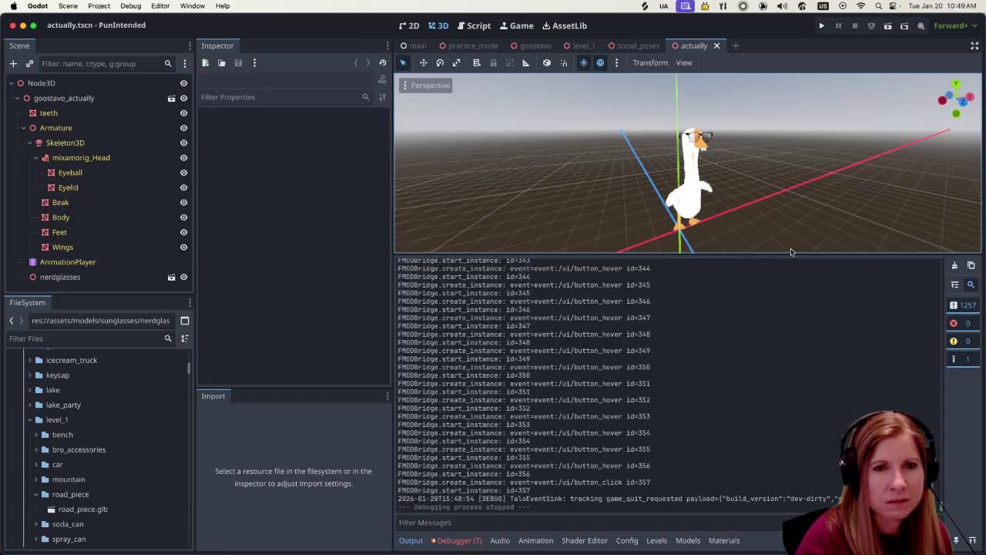
pyautogui.moveTo(784, 252); pyautogui.dragTo(795, 470)
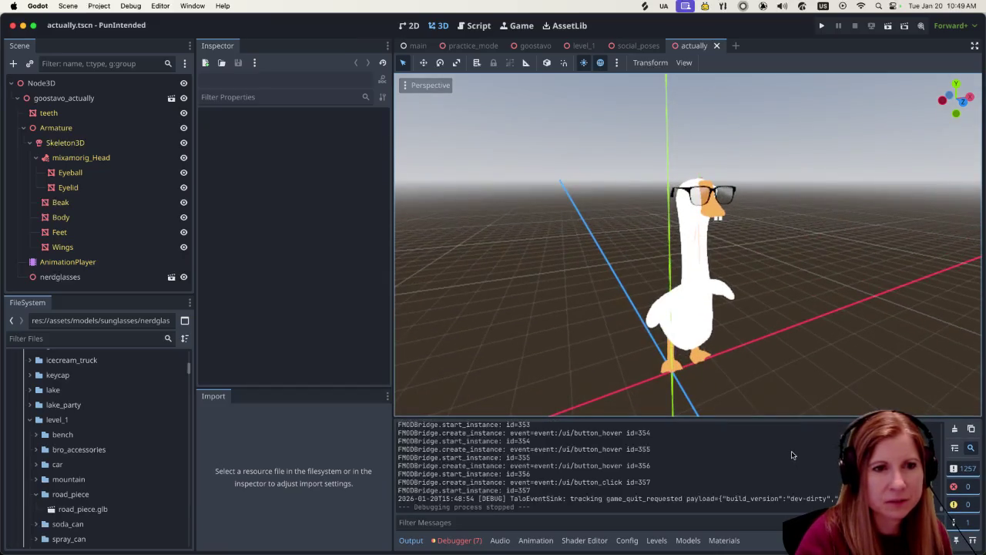
pyautogui.scroll(3, 781, 332)
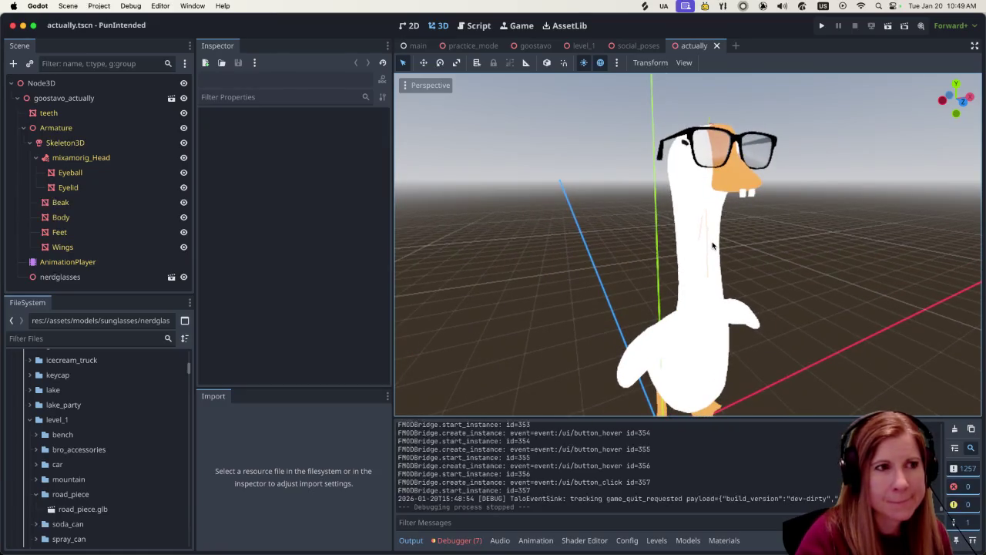
# - Turn off Editable Children on the goostavo_actually instance
pyautogui.click(89, 99)
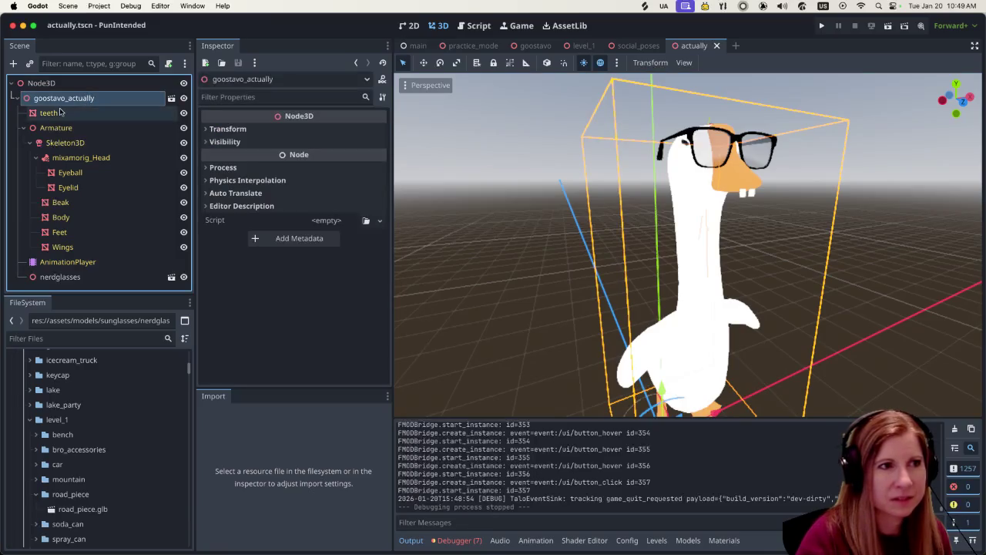
pyautogui.rightClick(88, 98)
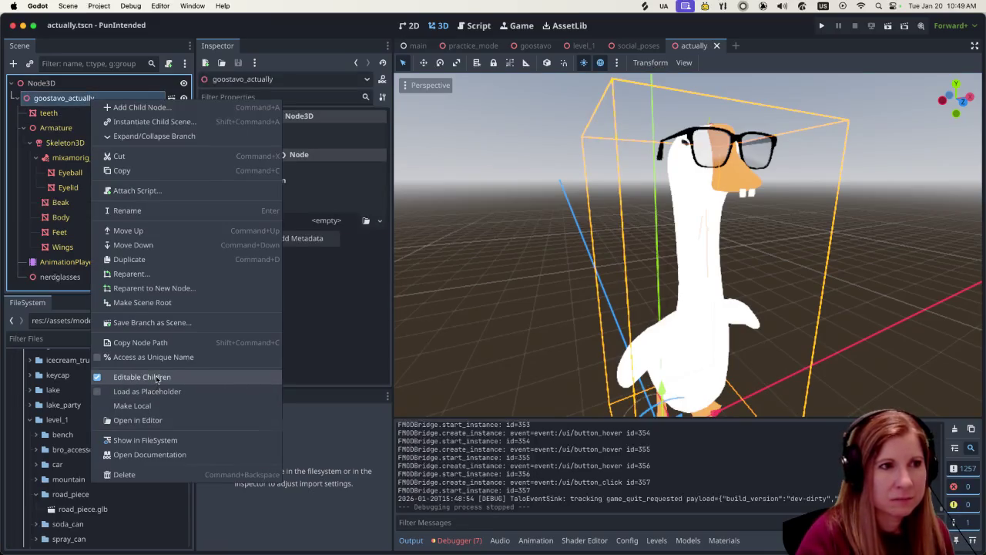
pyautogui.click(158, 377)
pyautogui.click(555, 290)
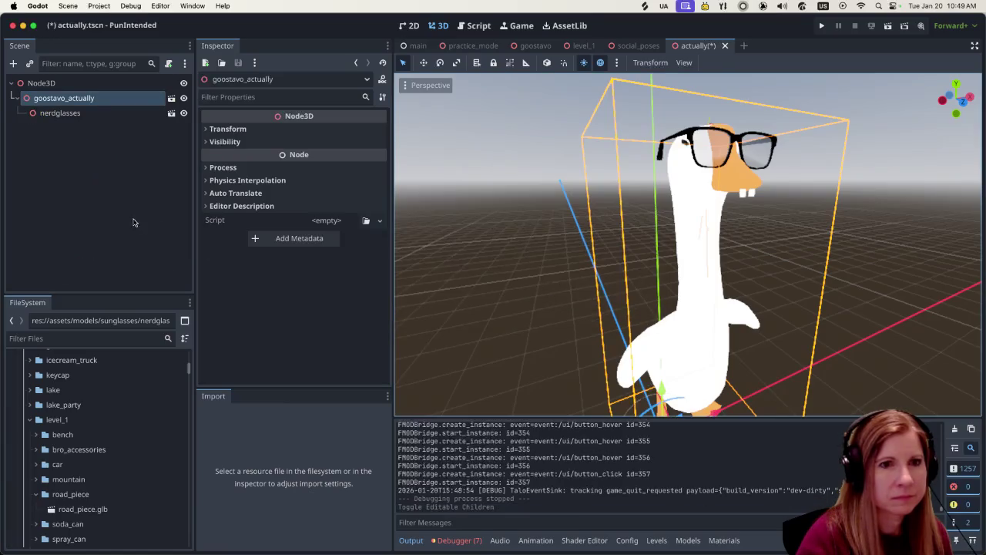
# - Show the Materials browser beneath the viewport
pyautogui.scroll(-2, 778, 322)
pyautogui.hscroll(-3, 771, 287)
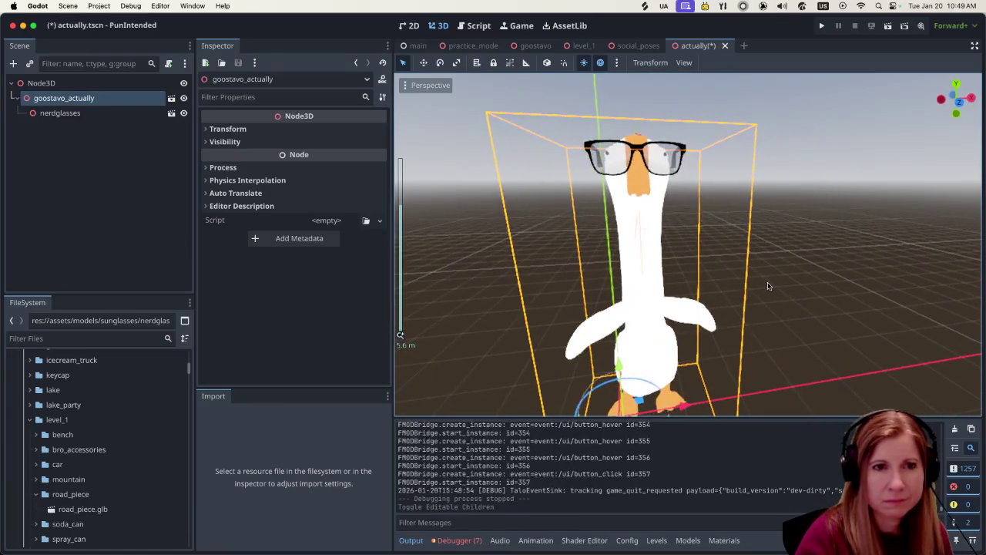
pyautogui.scroll(3, 601, 291)
pyautogui.scroll(-3, 611, 283)
pyautogui.hscroll(-5, 762, 259)
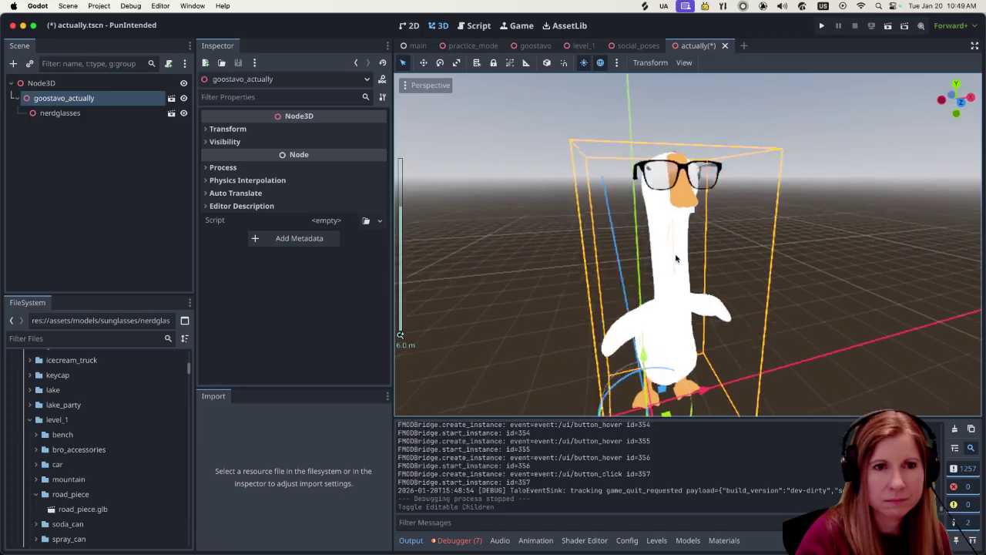
pyautogui.scroll(3, 762, 258)
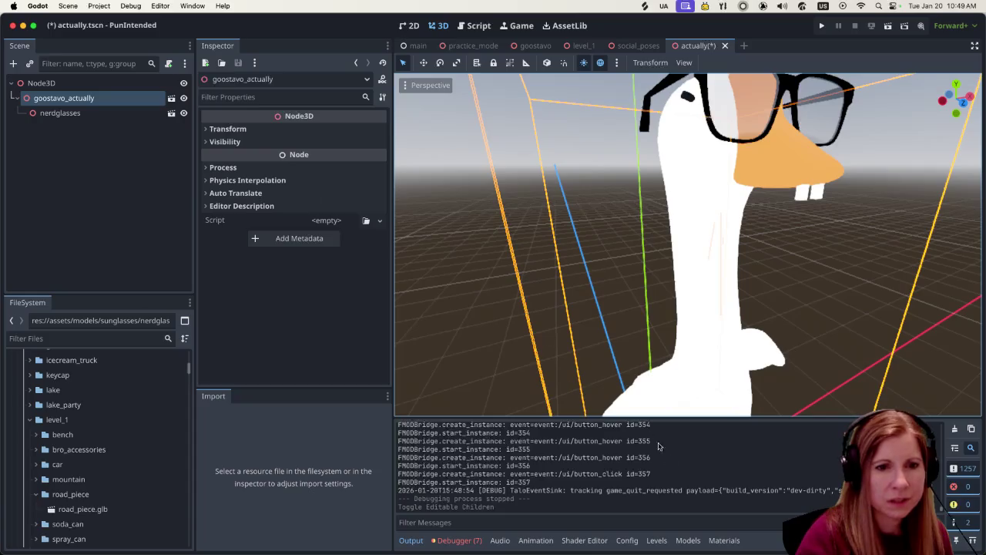
pyautogui.click(723, 540)
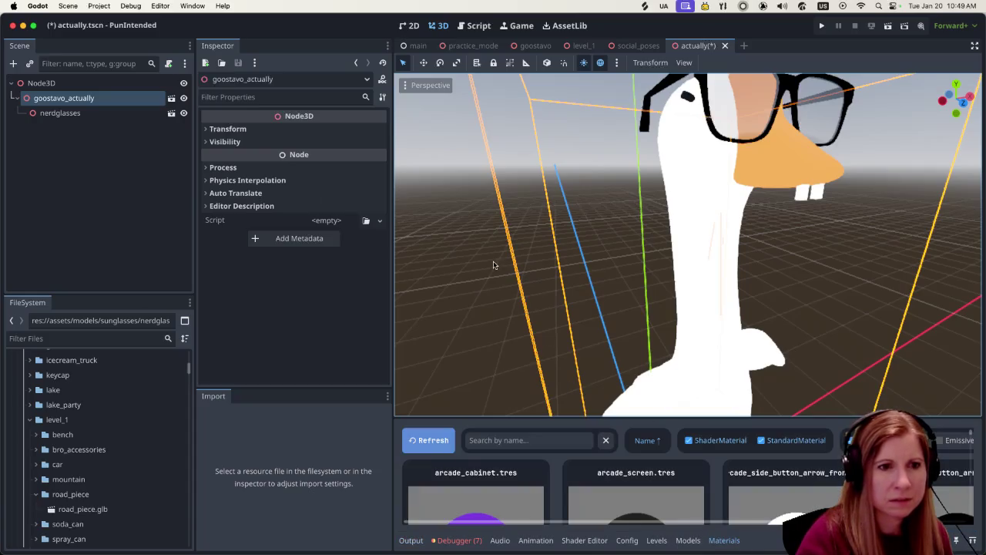
# - Search the project materials for teeth and open teeth.tres
pyautogui.click(503, 442)
pyautogui.write('eth')
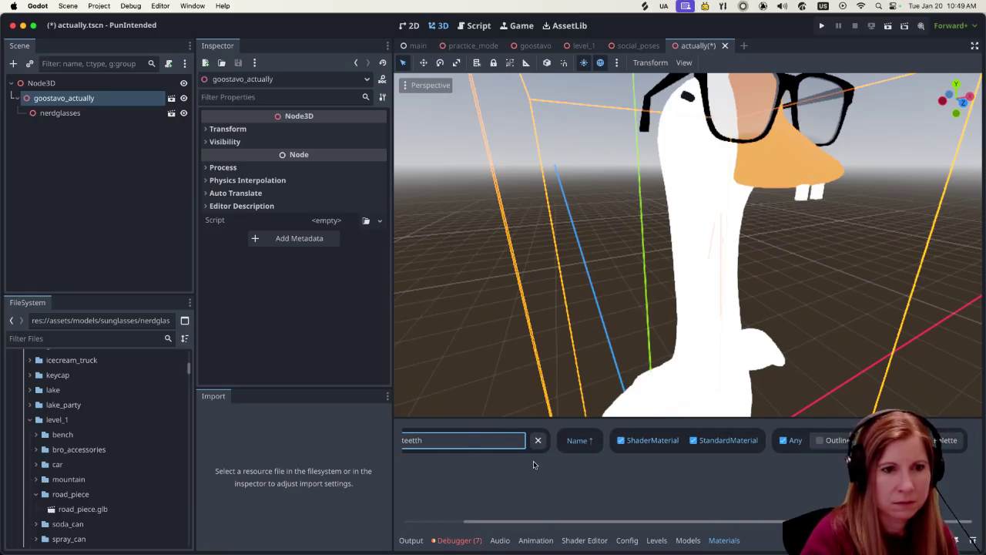
pyautogui.moveTo(546, 423); pyautogui.dragTo(563, 294)
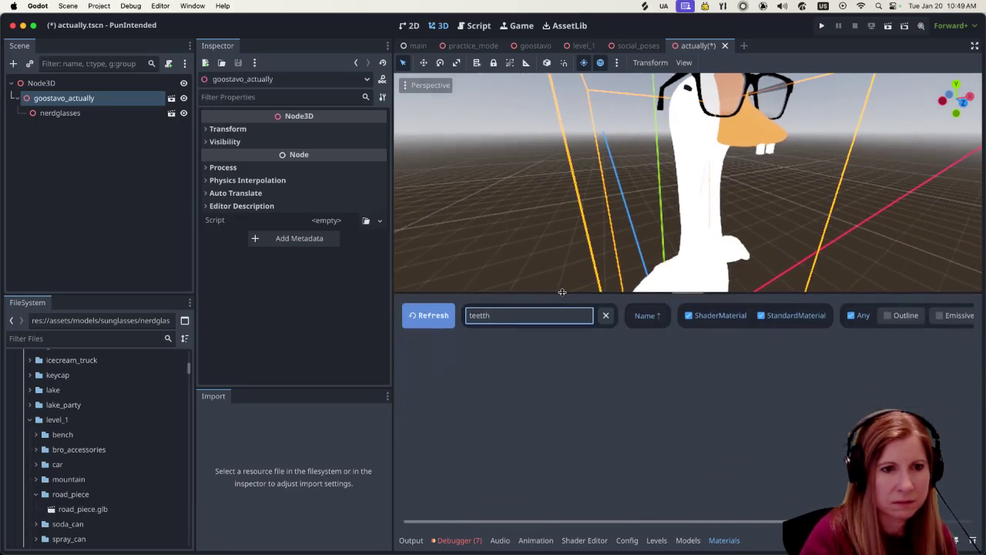
pyautogui.click(433, 322)
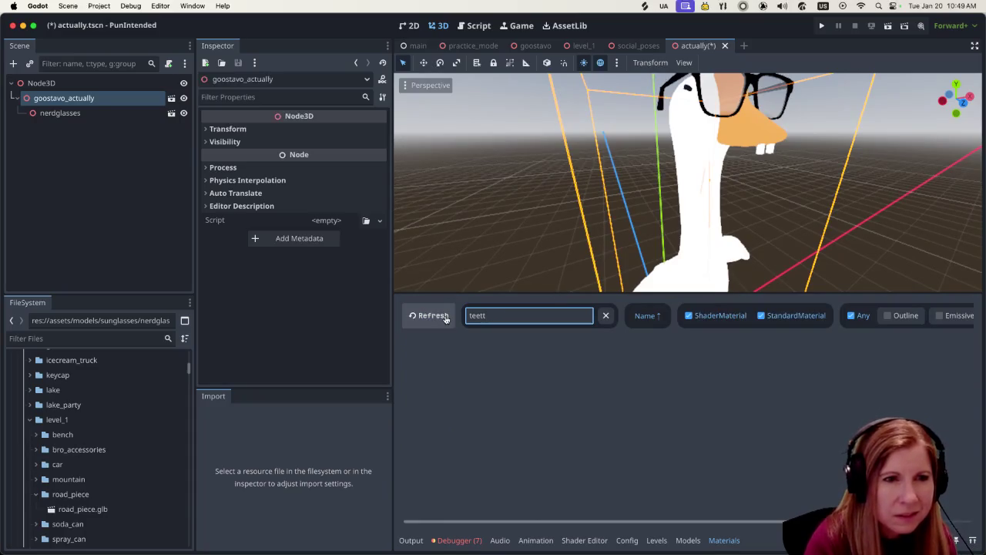
pyautogui.press('BackSpace')
pyautogui.click(497, 420)
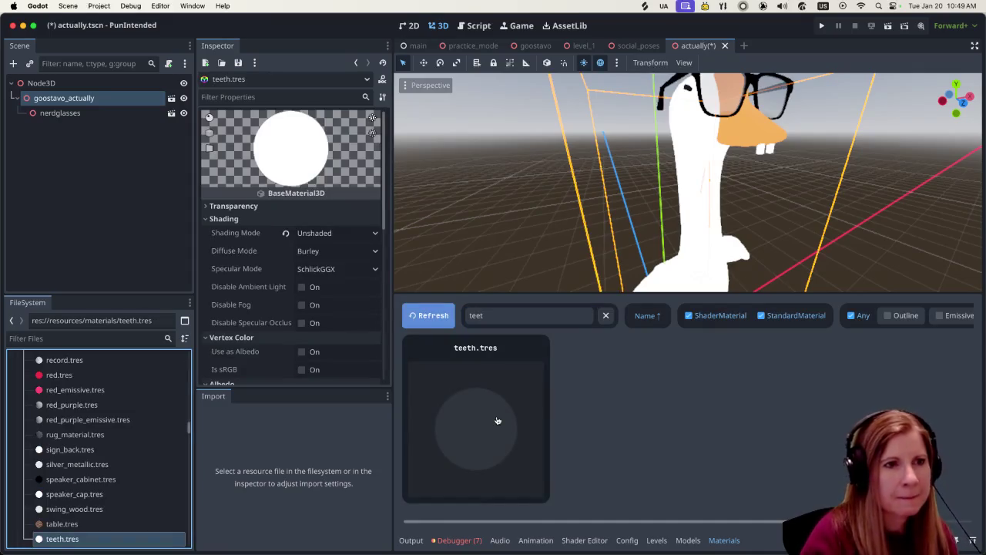
# - Keep the teeth material unshaded and set its Specular Mode to Toon
pyautogui.press('super+j')
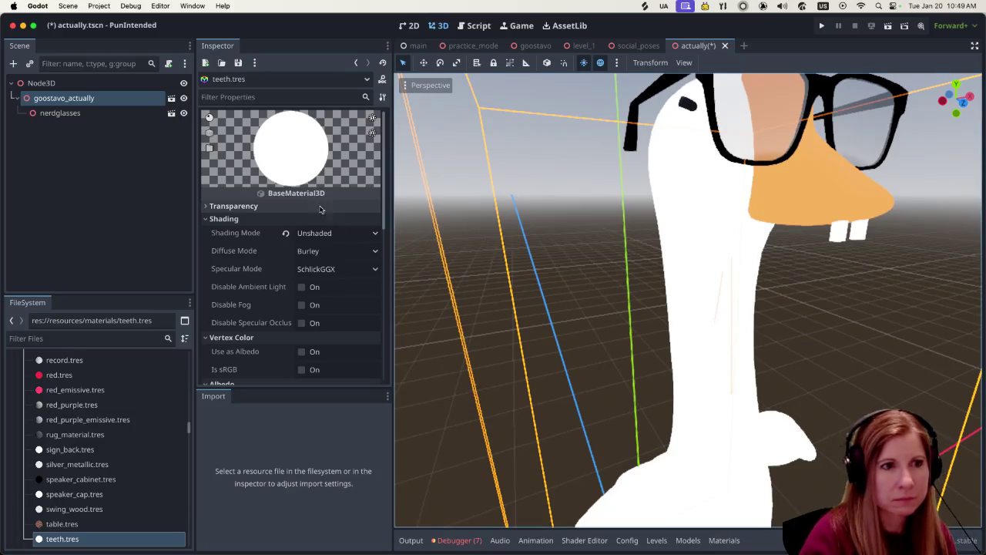
pyautogui.click(351, 239)
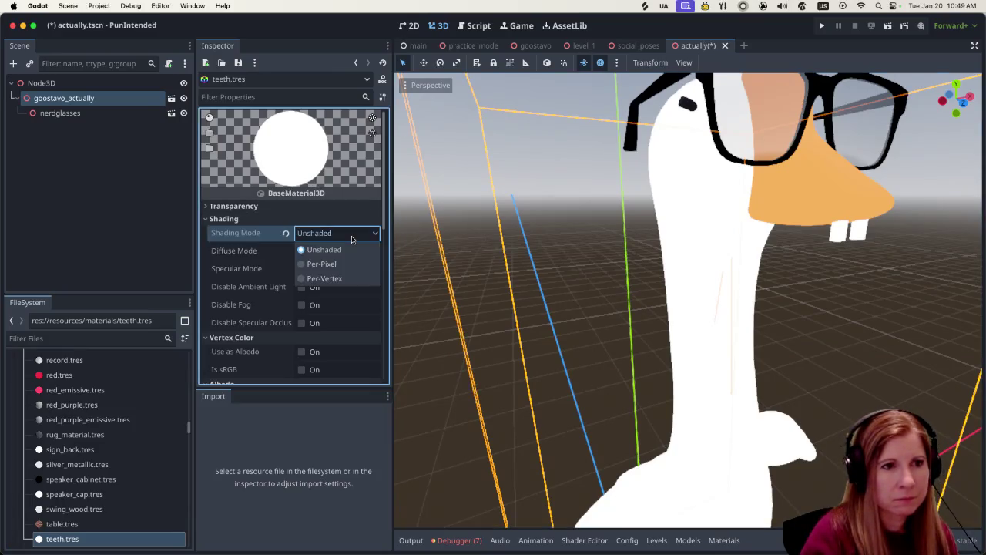
pyautogui.click(323, 250)
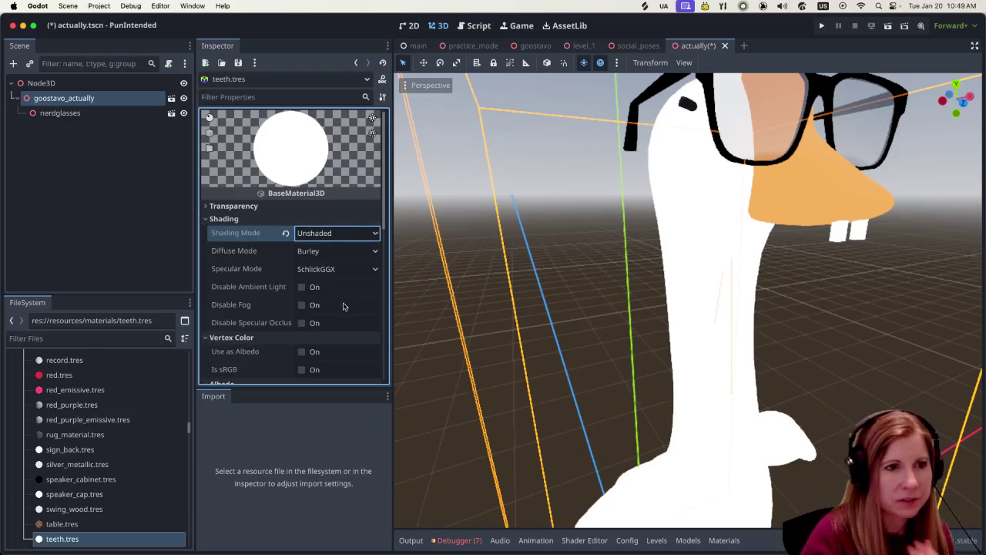
pyautogui.click(353, 277)
pyautogui.click(316, 300)
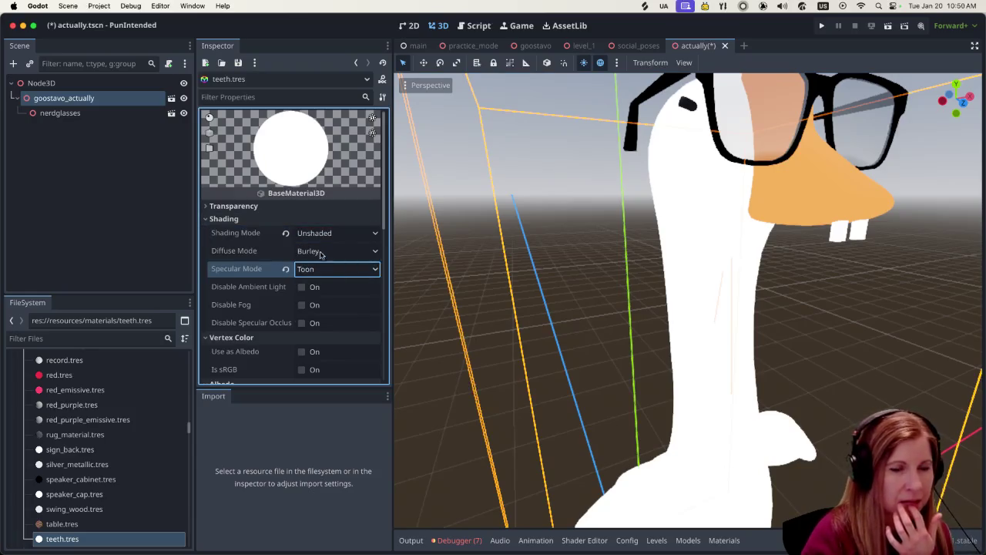
# - Set the teeth stencil Mode to Outline with Outline Thickness 0.247
pyautogui.scroll(-3, 323, 262)
pyautogui.scroll(-5, 311, 266)
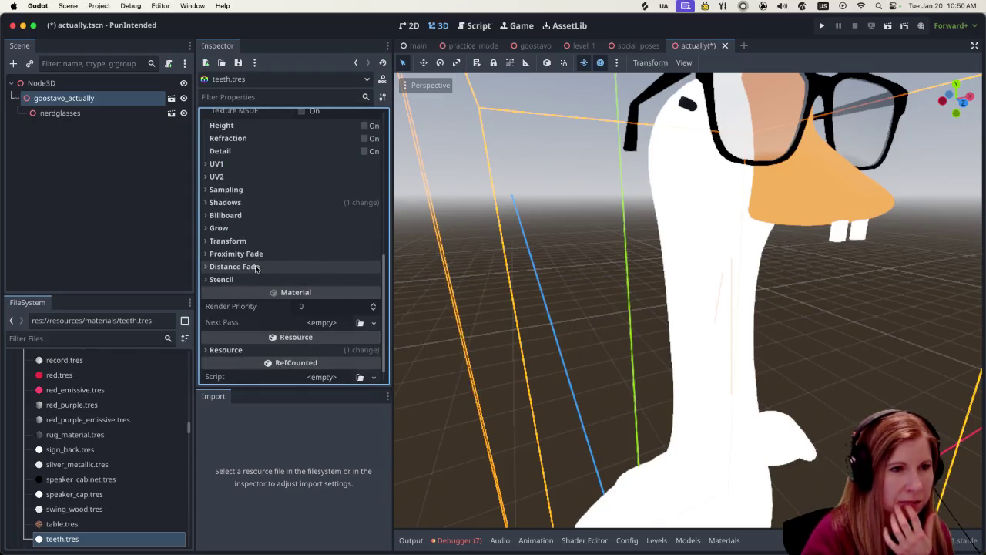
pyautogui.click(227, 279)
pyautogui.click(324, 294)
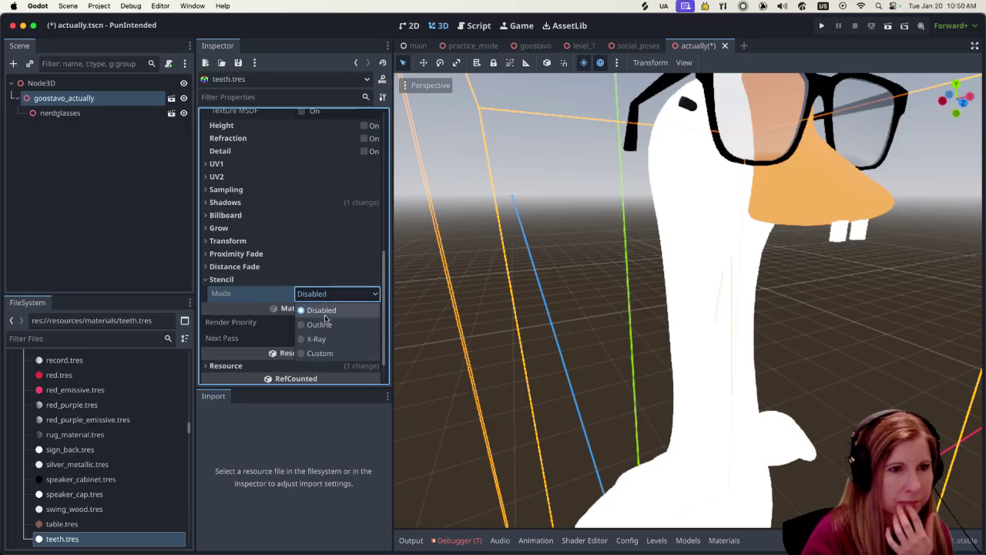
pyautogui.click(324, 321)
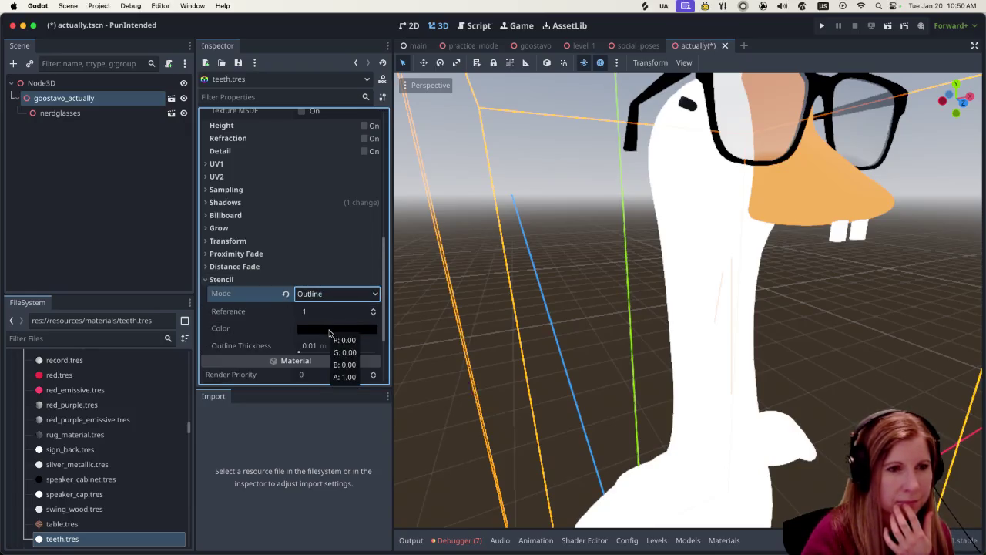
pyautogui.click(308, 347)
pyautogui.write('0.234')
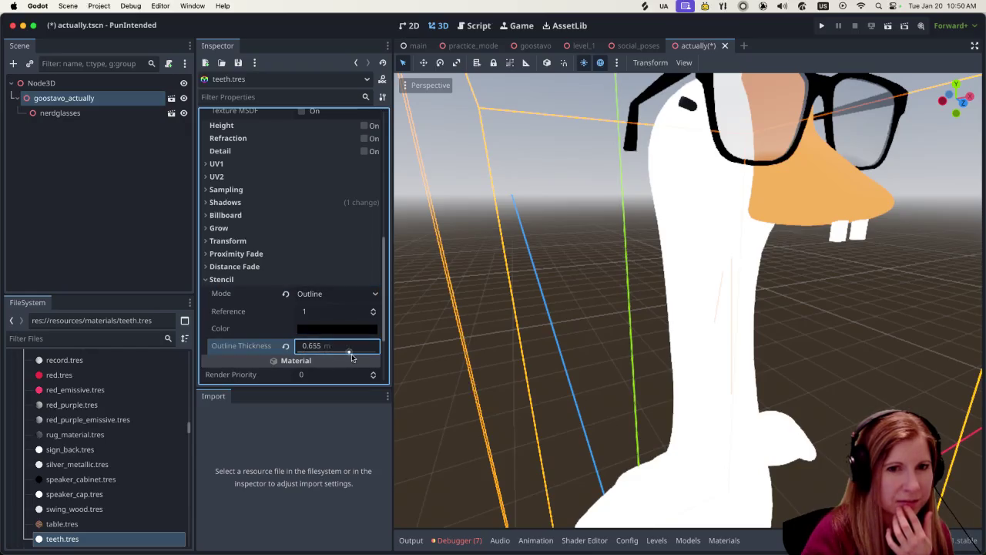
pyautogui.moveTo(314, 351); pyautogui.dragTo(331, 351)
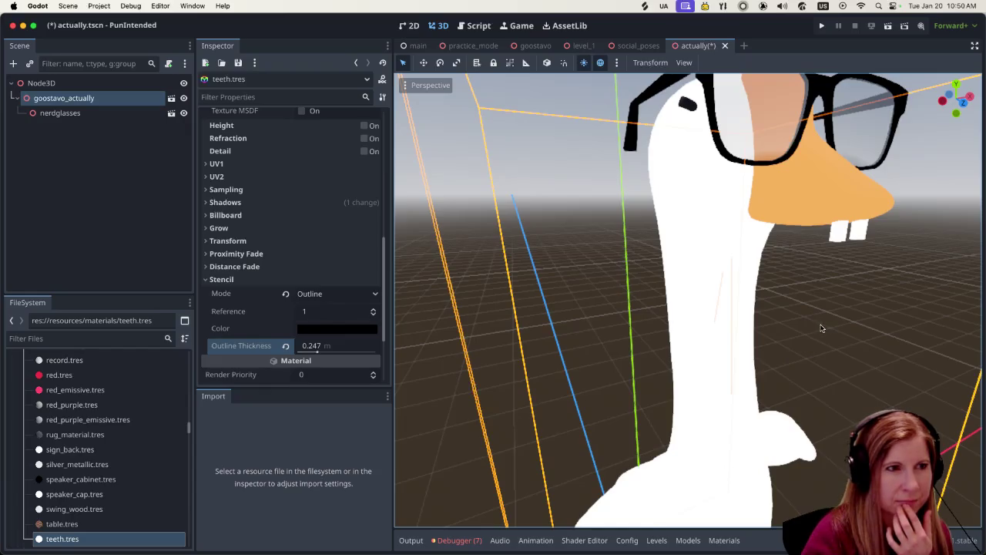
# - Review the black-outlined teeth on the goose and deselect it
pyautogui.scroll(-3, 806, 316)
pyautogui.scroll(-5, 804, 295)
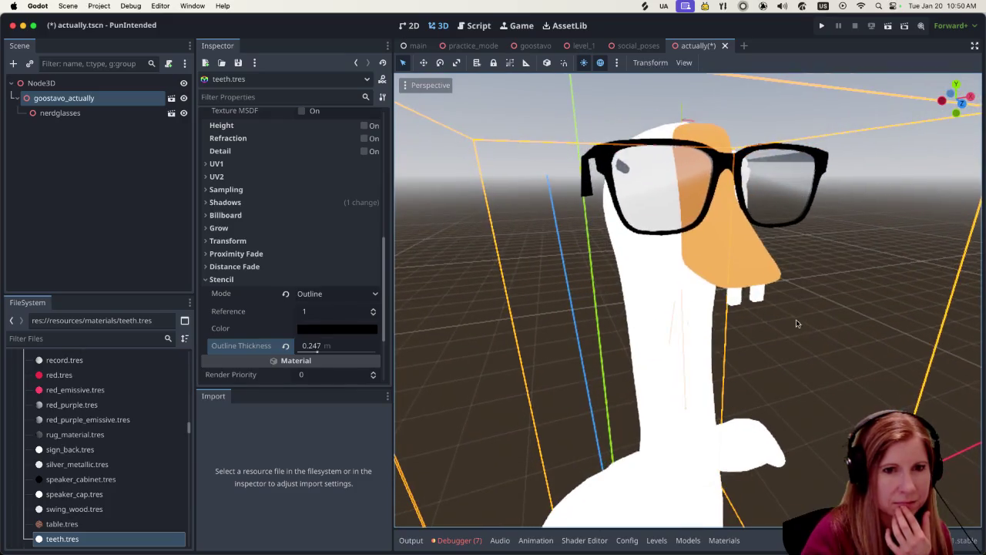
pyautogui.scroll(6, 802, 319)
pyautogui.scroll(-2, 806, 316)
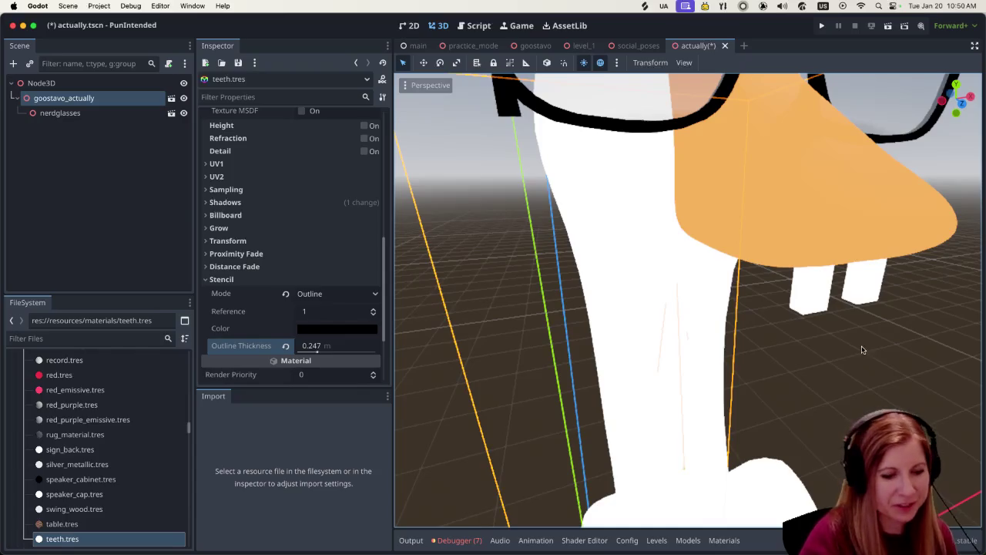
pyautogui.hscroll(5, 863, 347)
pyautogui.hscroll(-5, 847, 331)
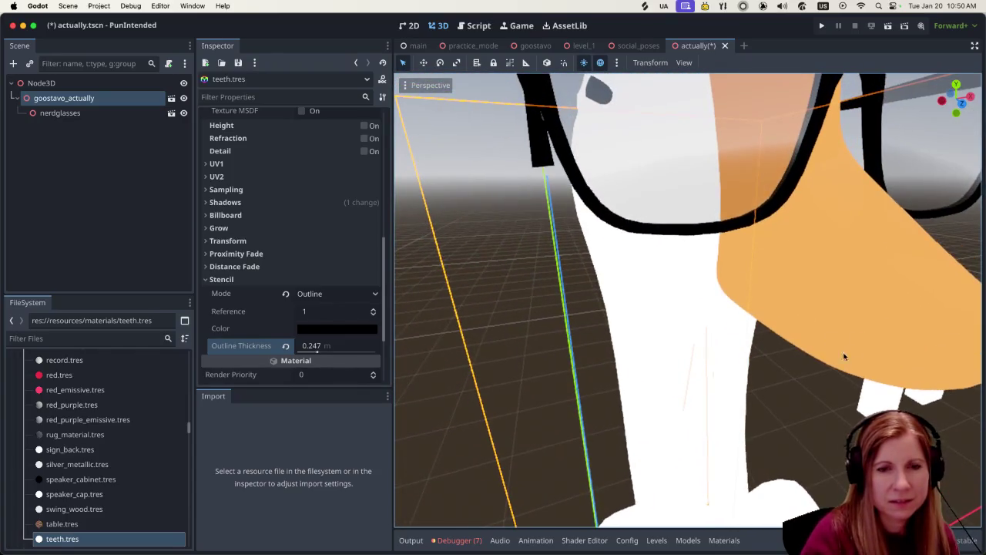
pyautogui.scroll(-5, 871, 335)
pyautogui.scroll(5, 827, 303)
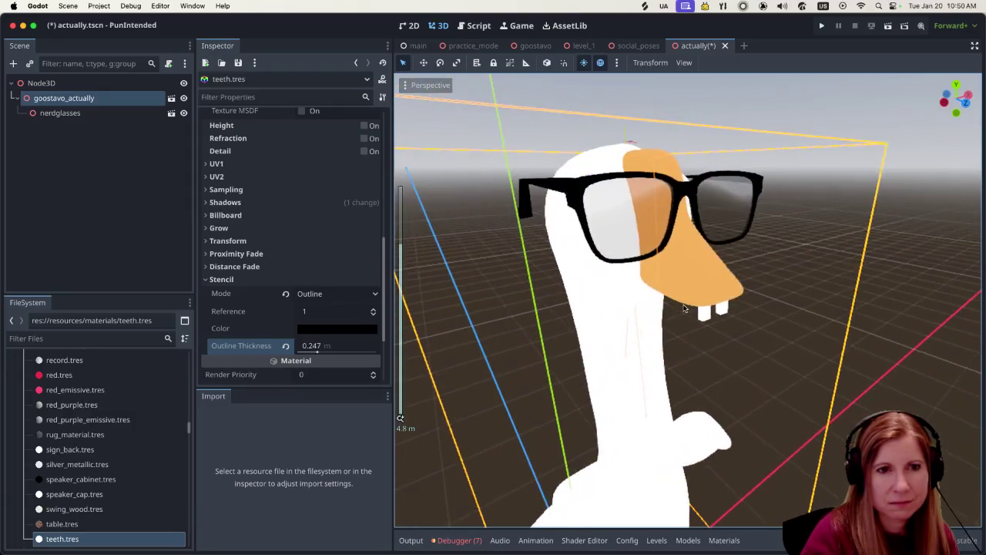
pyautogui.scroll(3, 684, 308)
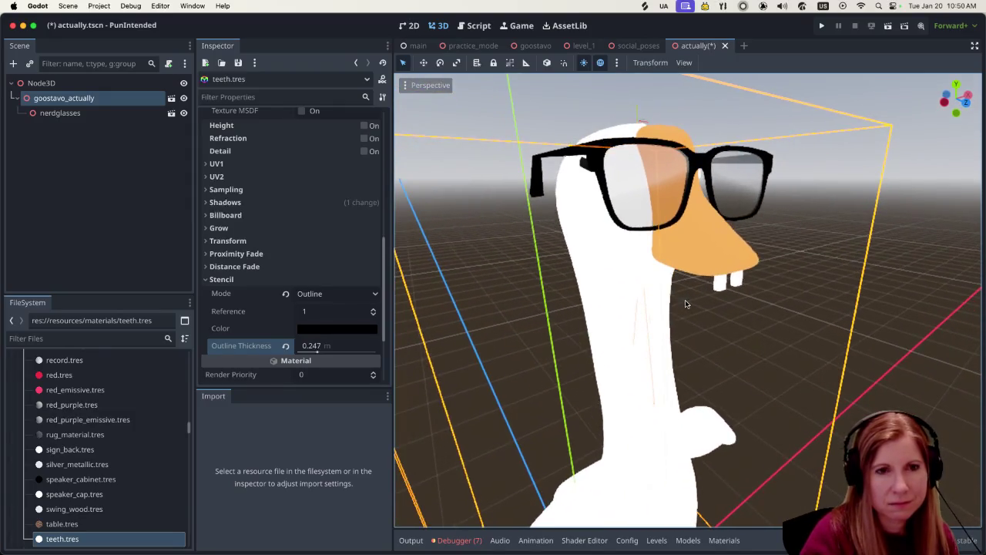
pyautogui.scroll(2, 728, 302)
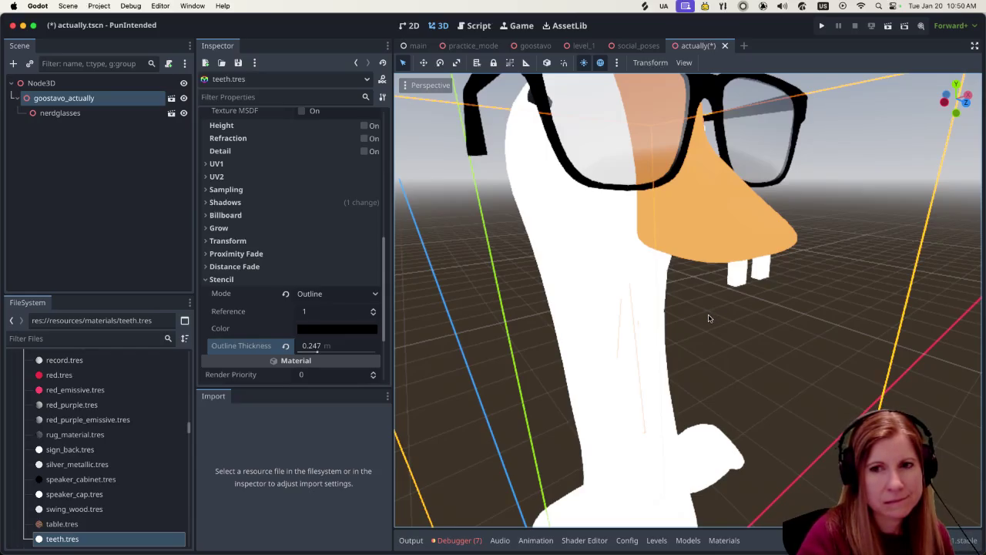
pyautogui.click(110, 191)
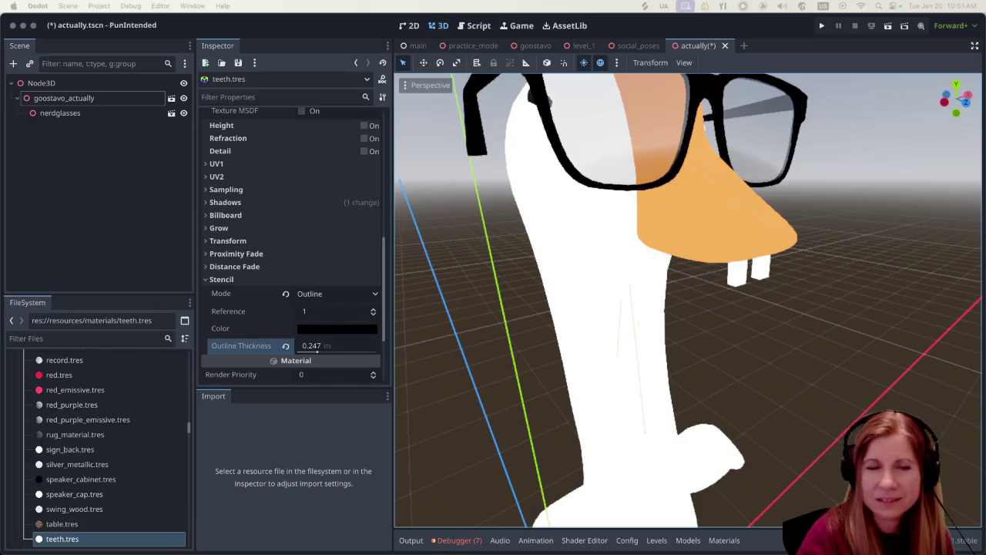
pyautogui.click(770, 33)
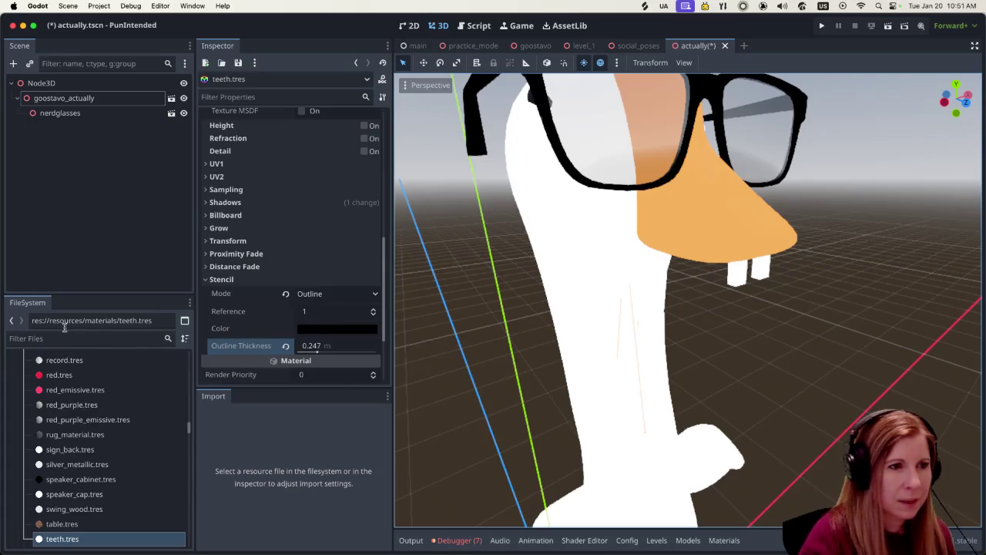
pyautogui.click(106, 336)
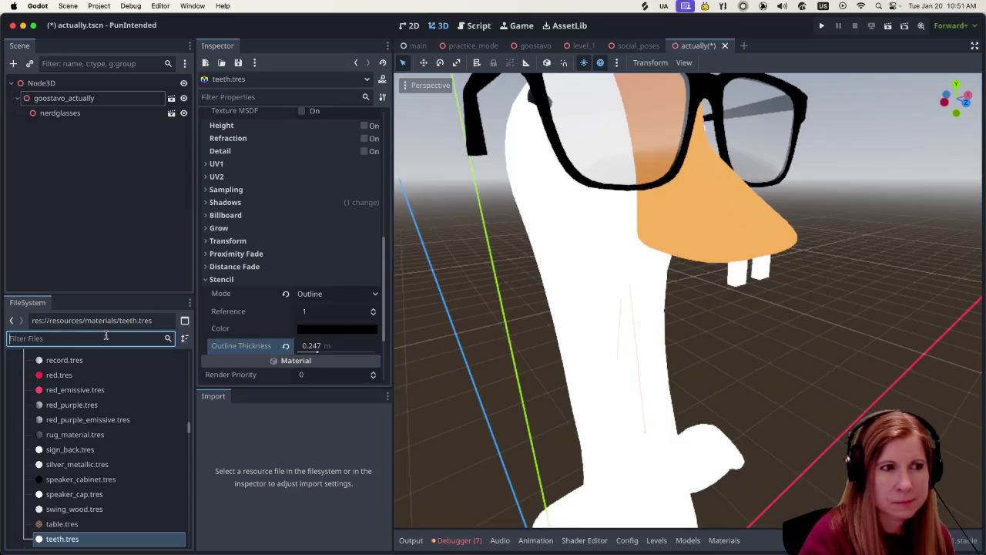
# - Filter the project files for 'po' and select post_process_outline.tscn
pyautogui.write('po')
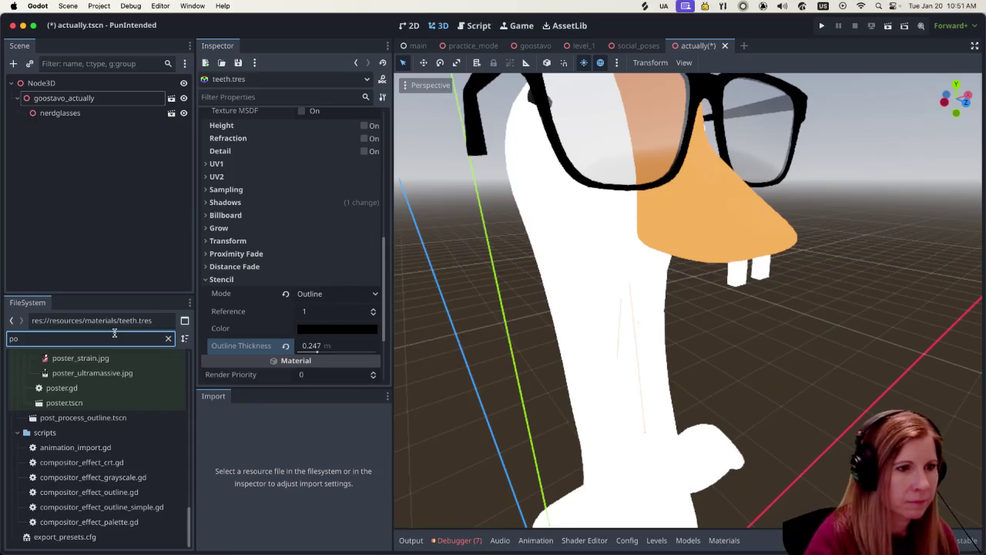
pyautogui.click(90, 420)
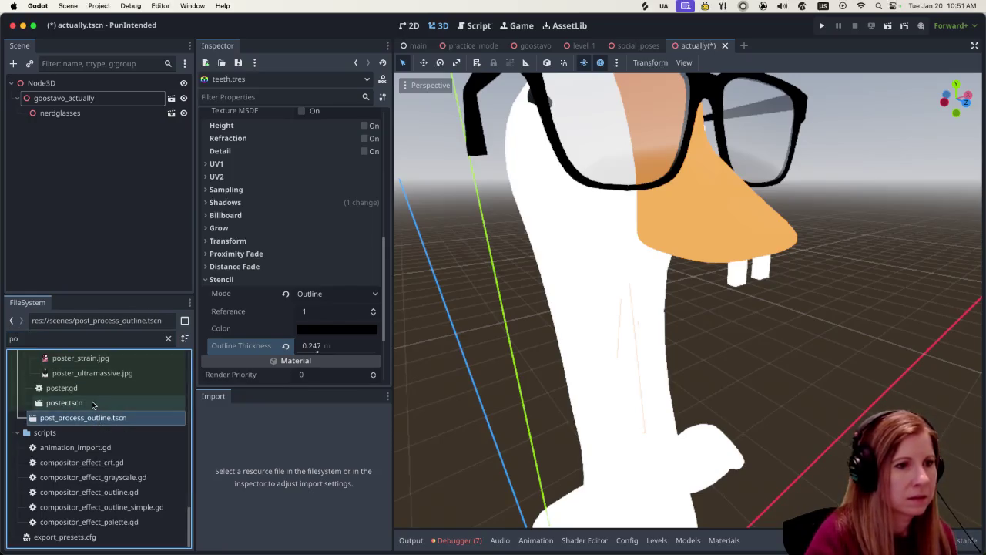
pyautogui.scroll(-10, 622, 391)
pyautogui.scroll(2, 622, 390)
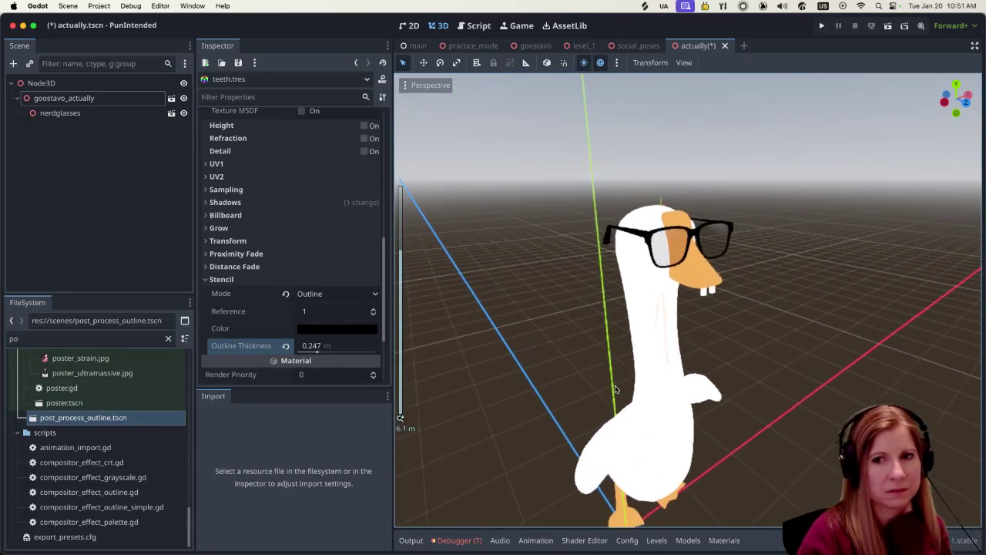
# - Add a Camera3D node to the actually scene
pyautogui.click(13, 63)
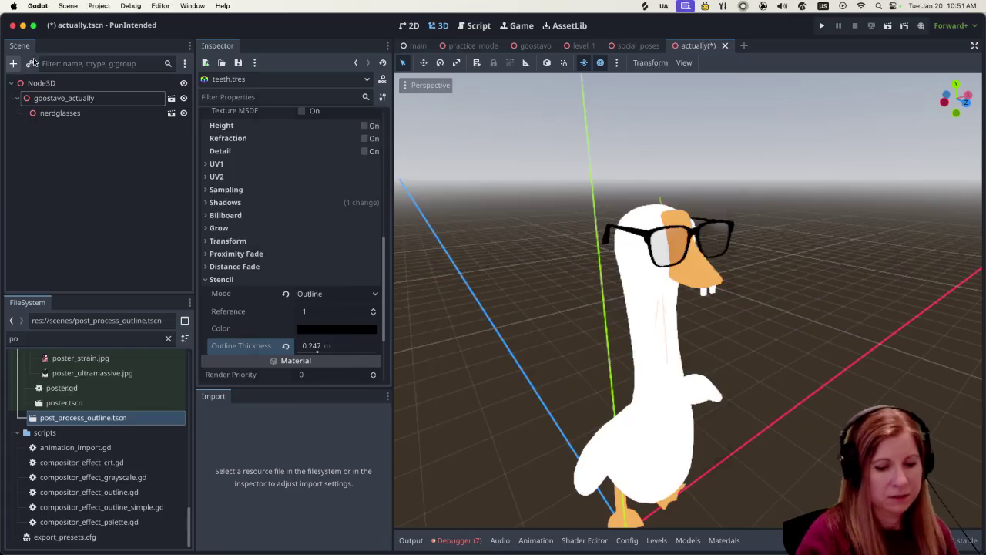
pyautogui.write('camer')
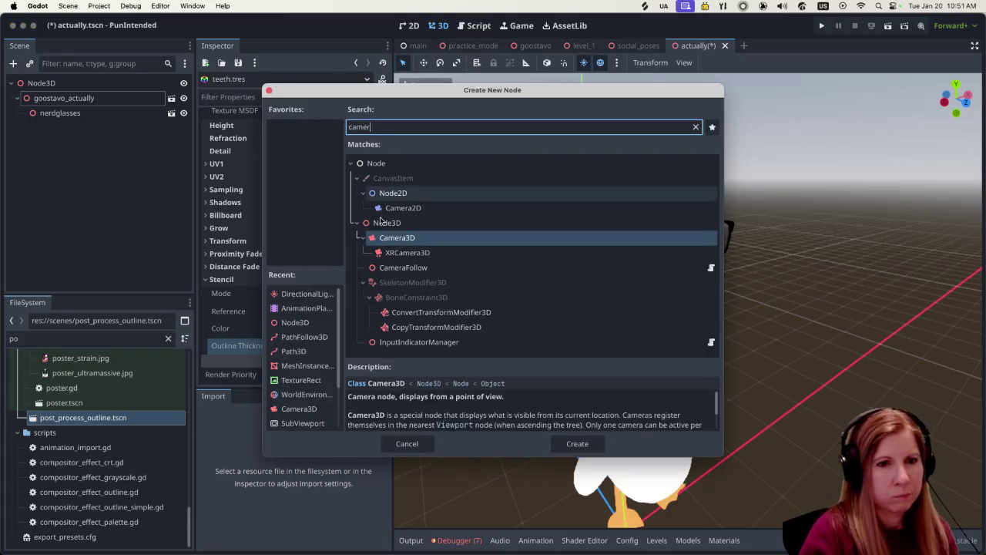
pyautogui.click(577, 443)
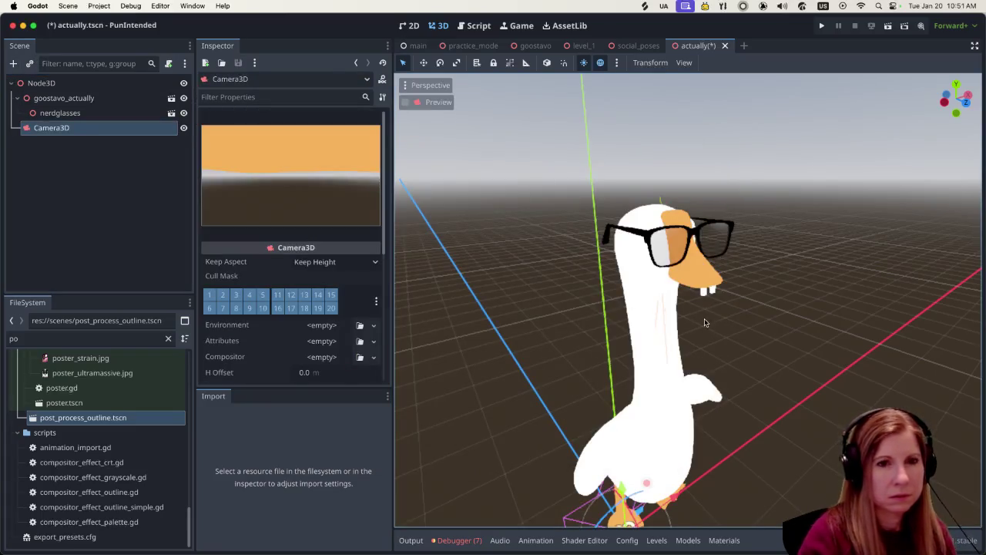
# - Move the new Camera3D up and in front of the goose's head to frame its glasses and teeth
pyautogui.scroll(-4, 643, 406)
pyautogui.moveTo(643, 406)
pyautogui.mouseDown()
pyautogui.moveTo(695, 330)
pyautogui.moveTo(782, 365)
pyautogui.mouseUp()
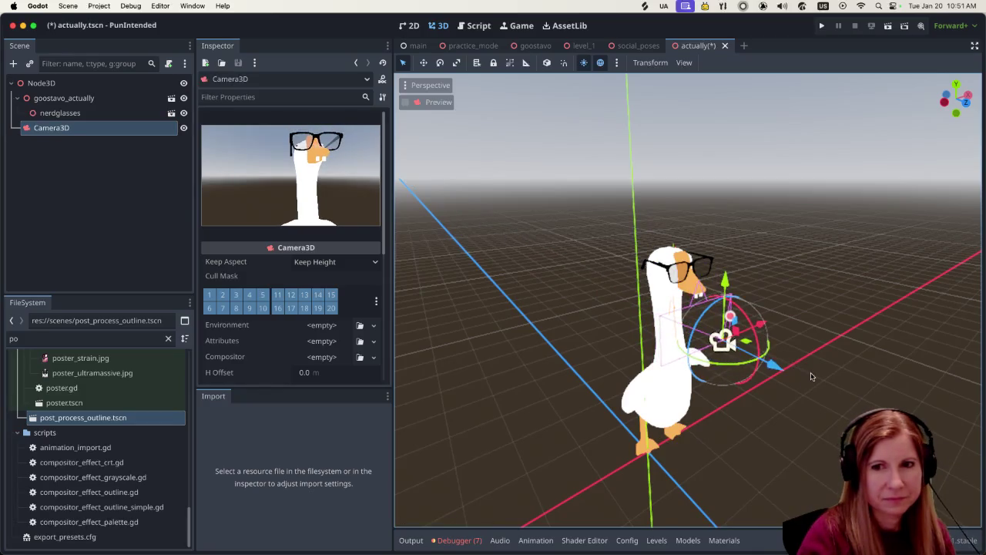
pyautogui.moveTo(728, 290); pyautogui.dragTo(728, 264)
pyautogui.moveTo(778, 337); pyautogui.dragTo(889, 402)
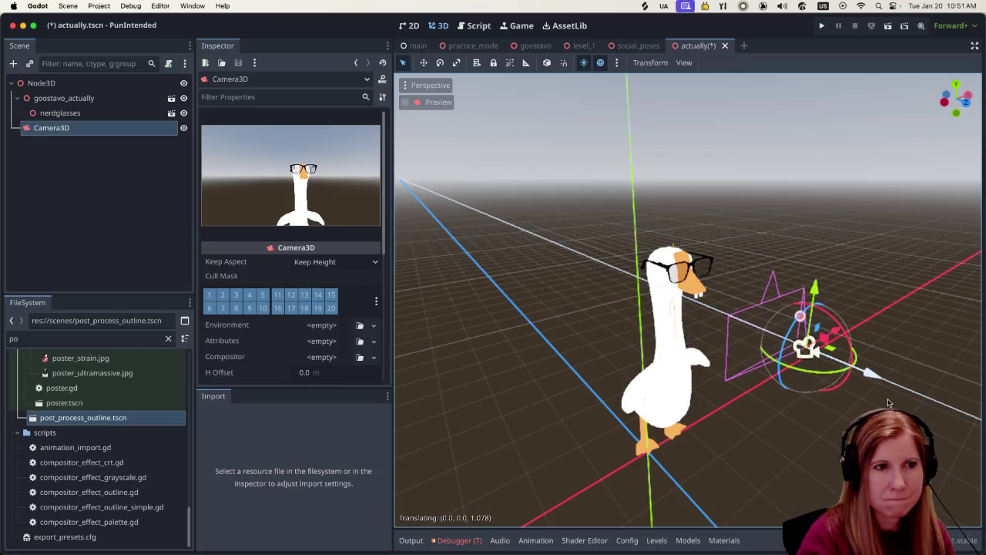
pyautogui.moveTo(816, 291); pyautogui.dragTo(814, 299)
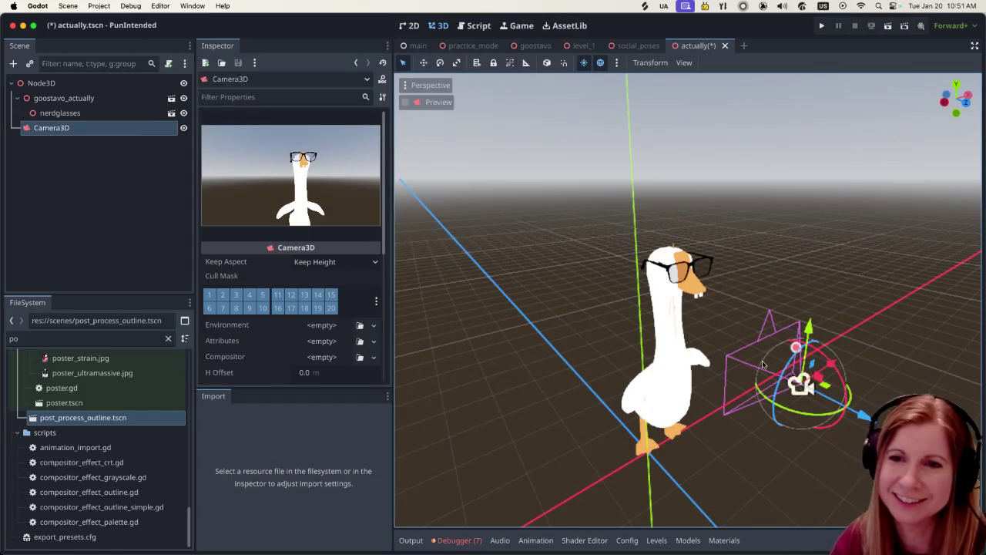
pyautogui.scroll(6, 763, 366)
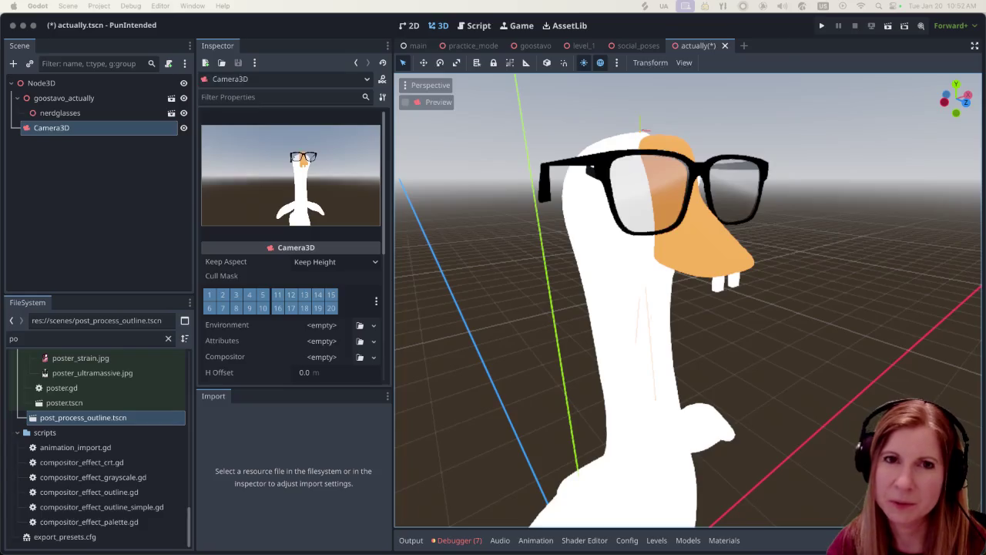
# - Save the scene and run the project to reach the Rhythm and Goose main menu
pyautogui.click(820, 28)
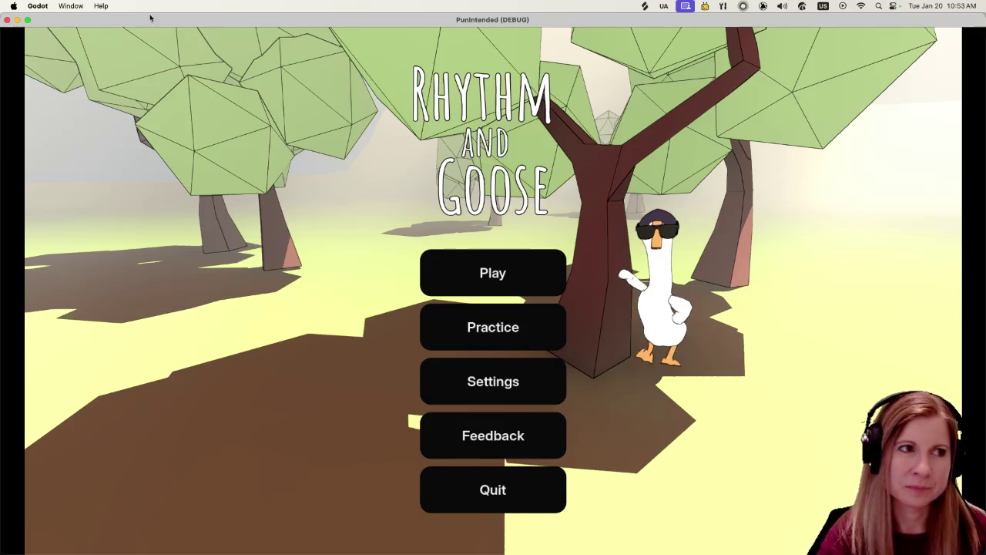
# - Start the arcade practice minigame and hit its first circle and square notes
pyautogui.click(537, 328)
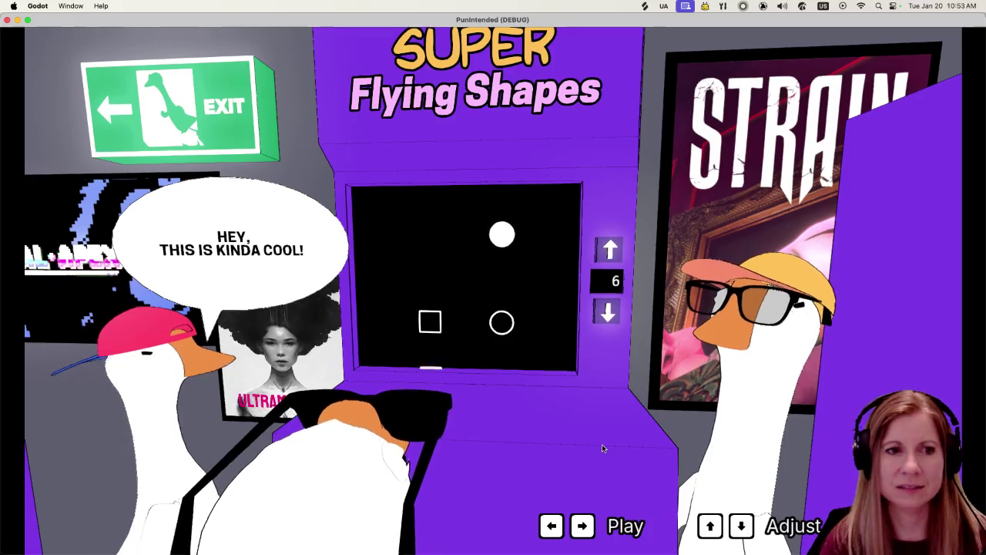
pyautogui.press('Right')
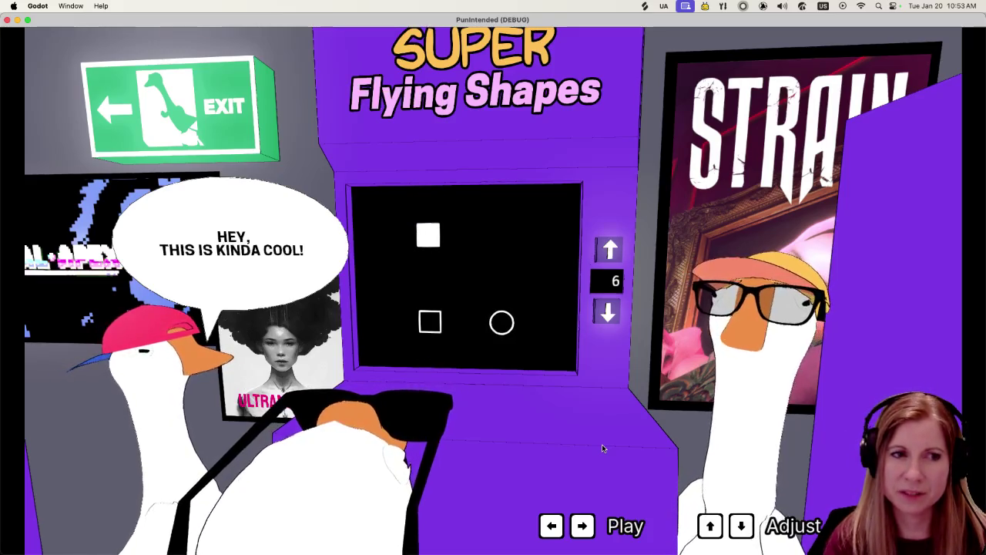
pyautogui.press('Left')
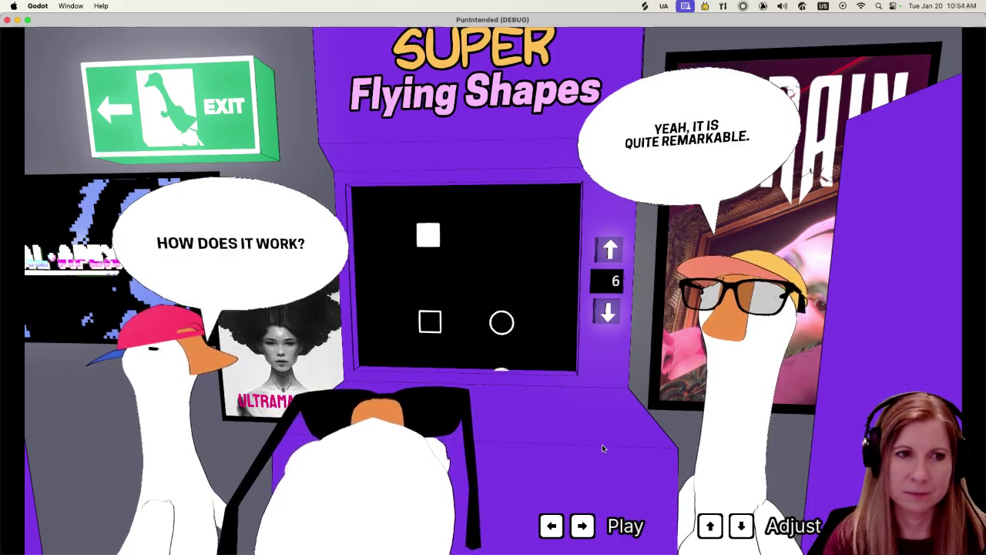
pyautogui.press('Left')
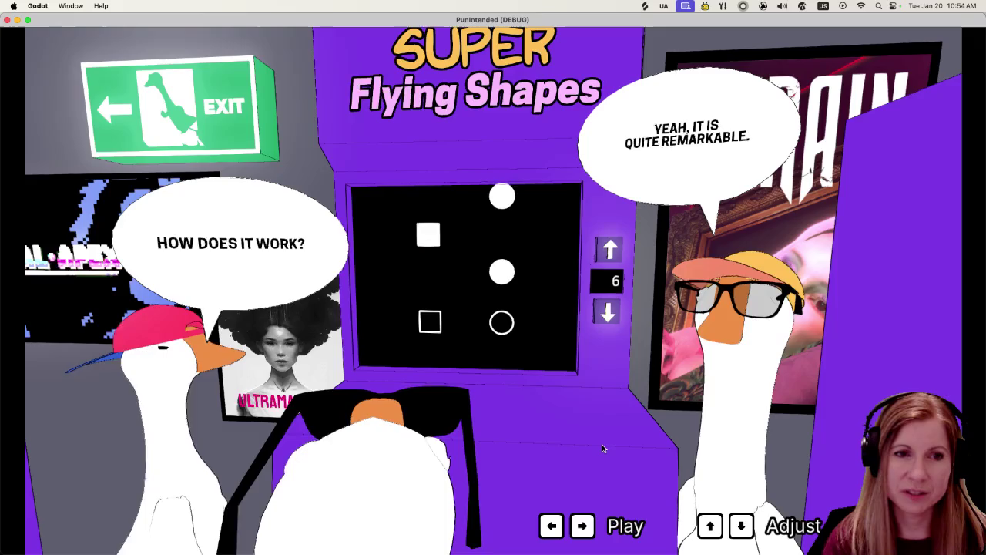
pyautogui.press('Left')
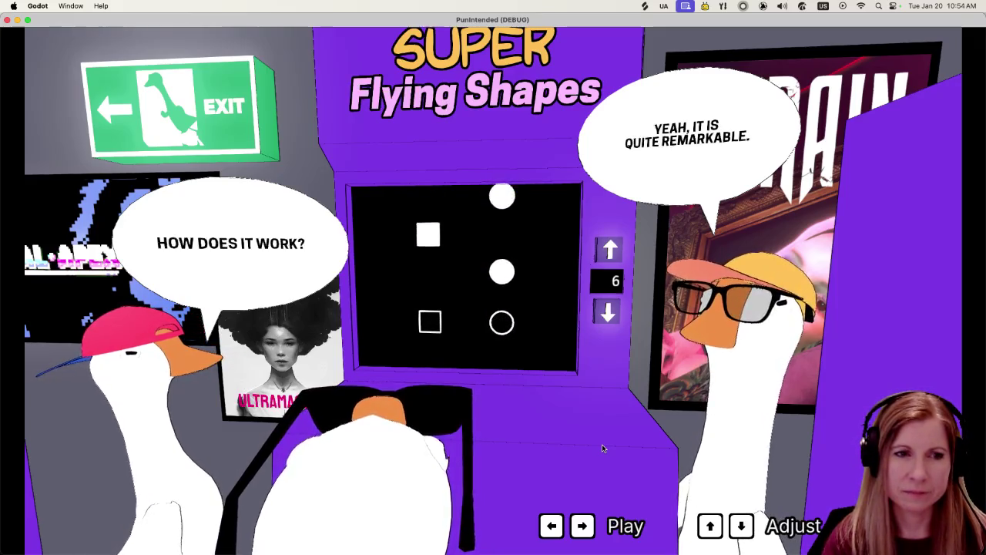
pyautogui.press('Right')
pyautogui.press('Left')
pyautogui.press('Right')
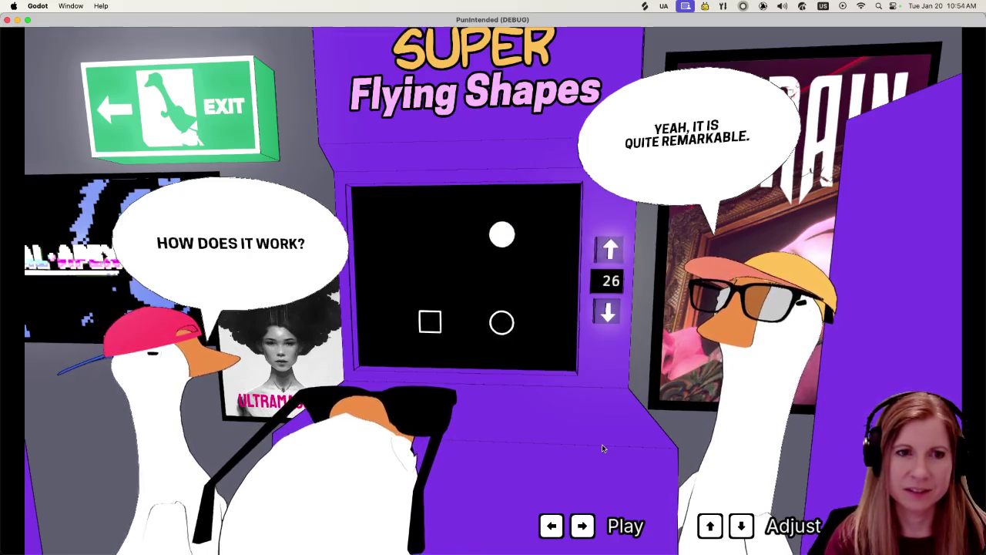
pyautogui.press('Up')
pyautogui.press('Up')
pyautogui.press('Up')
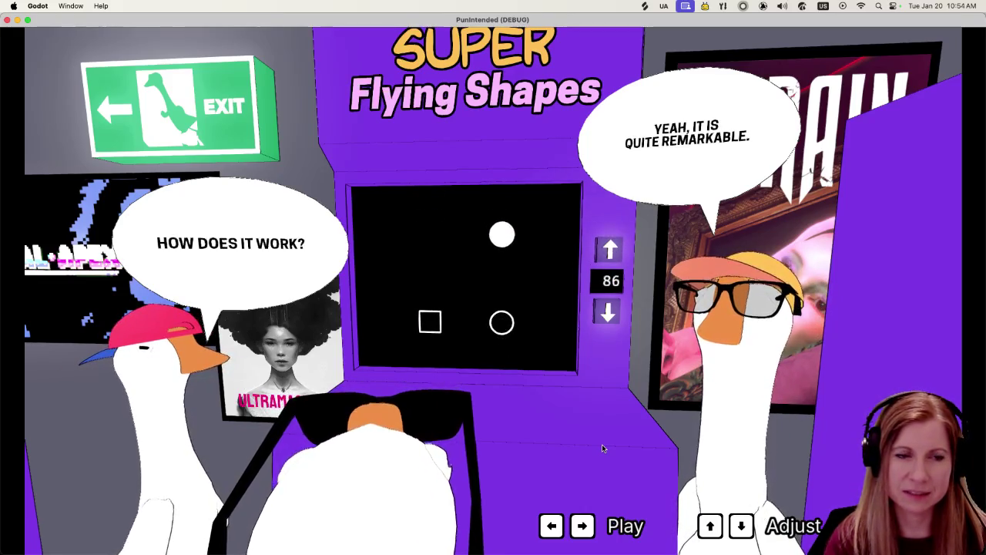
pyautogui.press('Down')
pyautogui.press('Down')
pyautogui.press('Down')
pyautogui.press('Down')
pyautogui.press('Down')
pyautogui.press('Down')
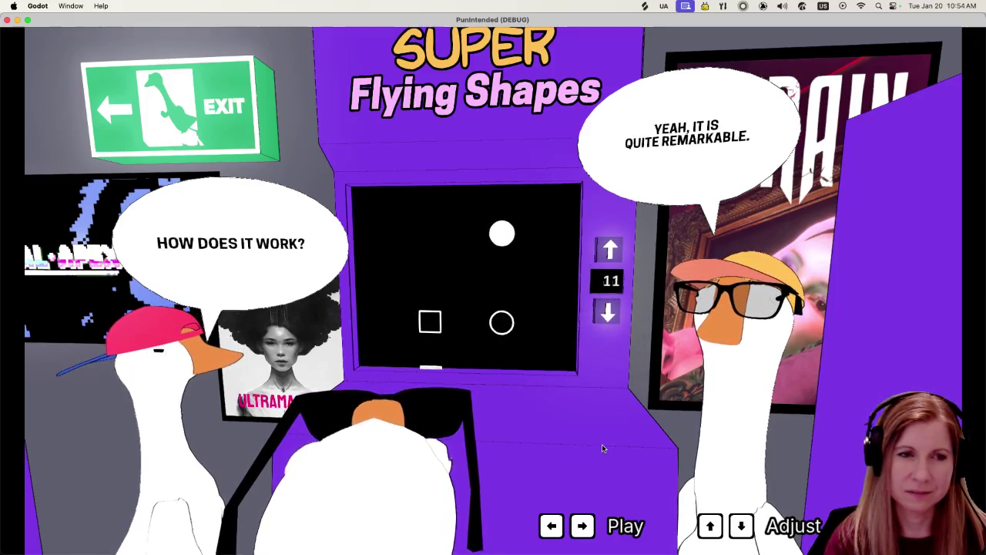
# - Finish the practice round, return to the main menu, and open the level select
pyautogui.press('Right')
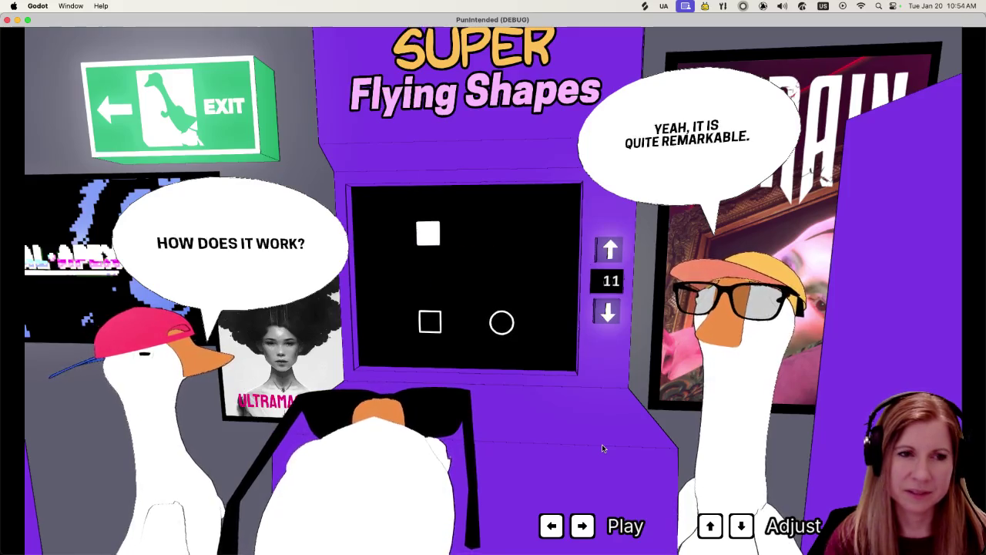
pyautogui.press('Left')
pyautogui.press('Down')
pyautogui.press('Down')
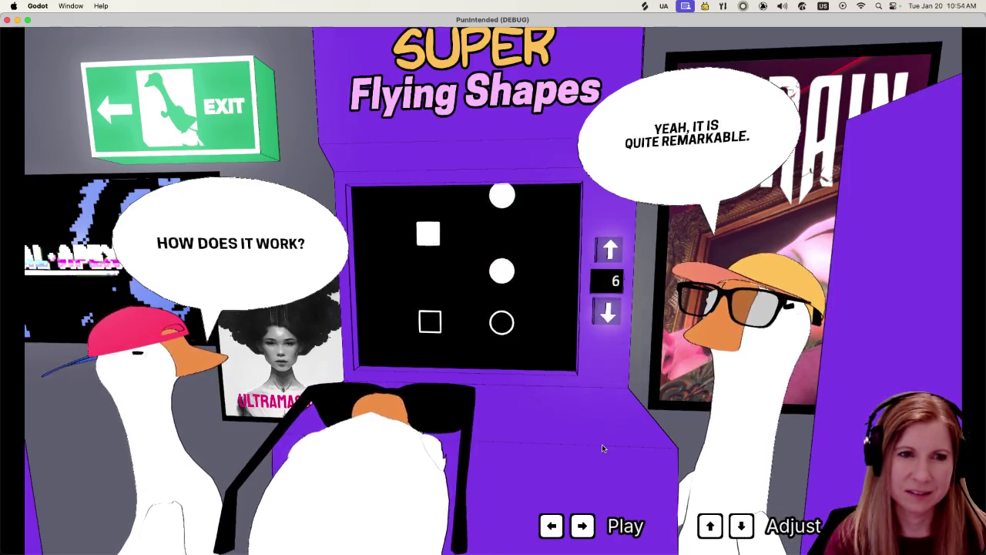
pyautogui.press('Up')
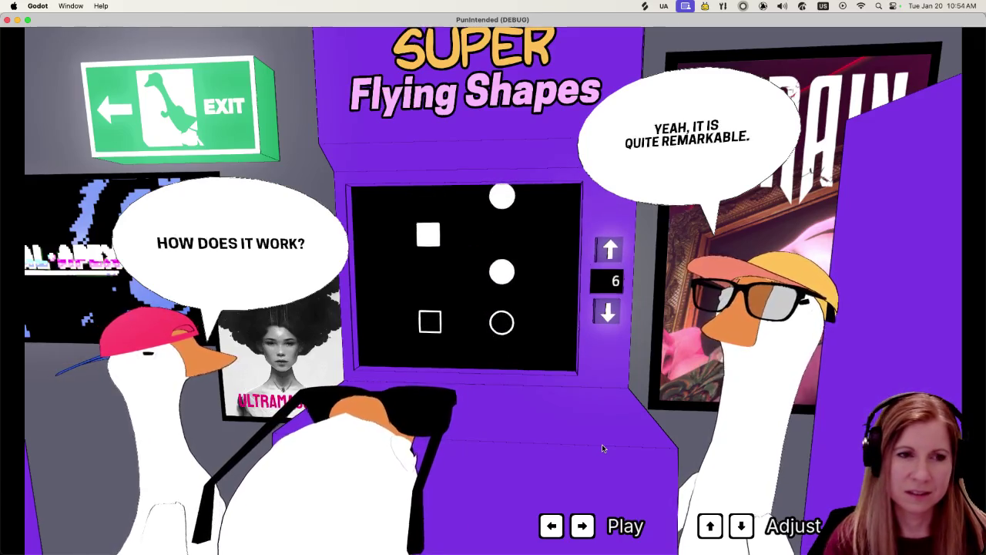
pyautogui.press('Left')
pyautogui.press('Right')
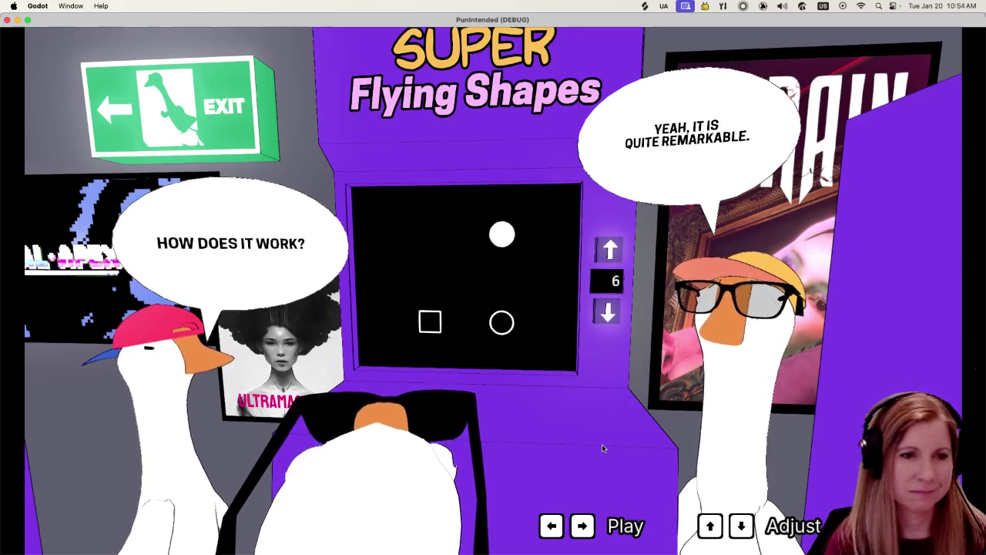
pyautogui.press('Right')
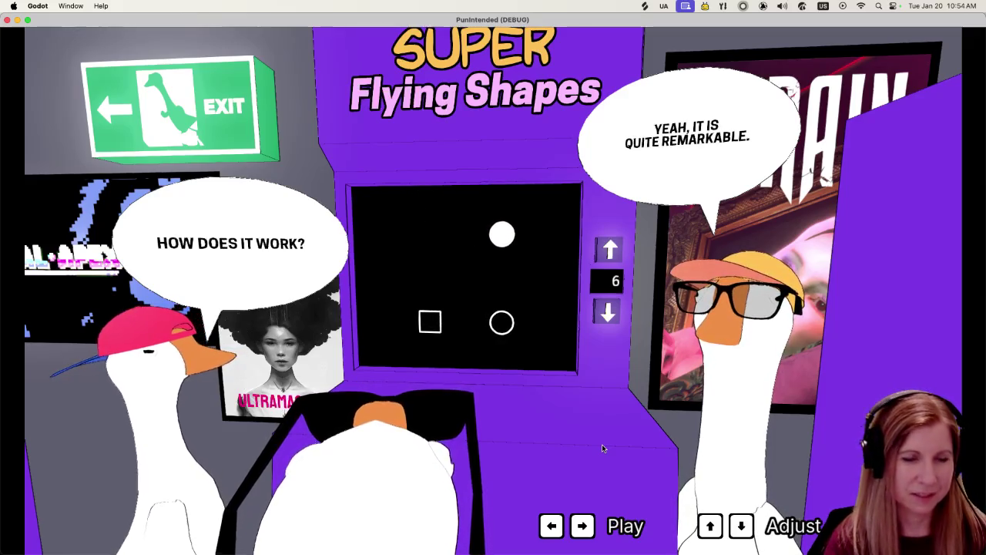
pyautogui.press('Right')
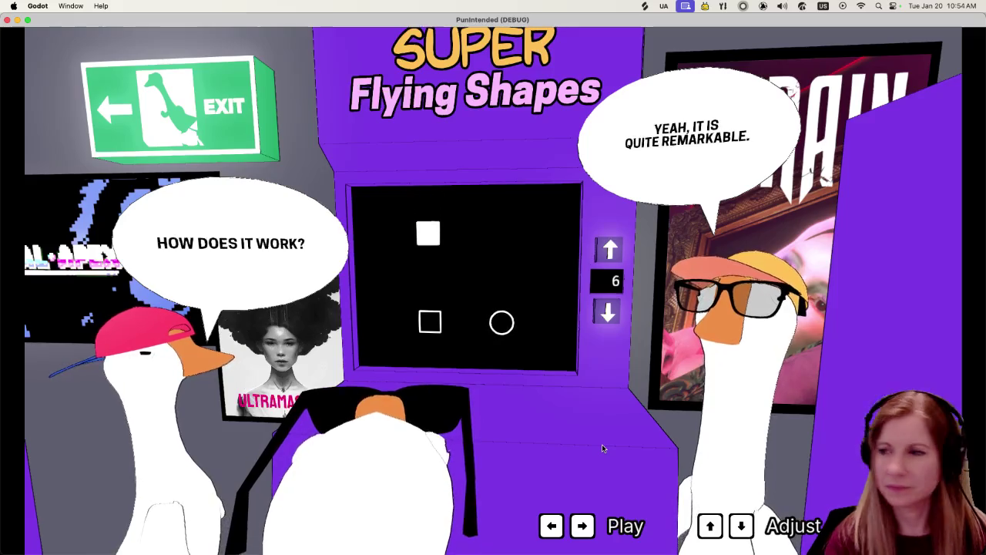
pyautogui.press('Left')
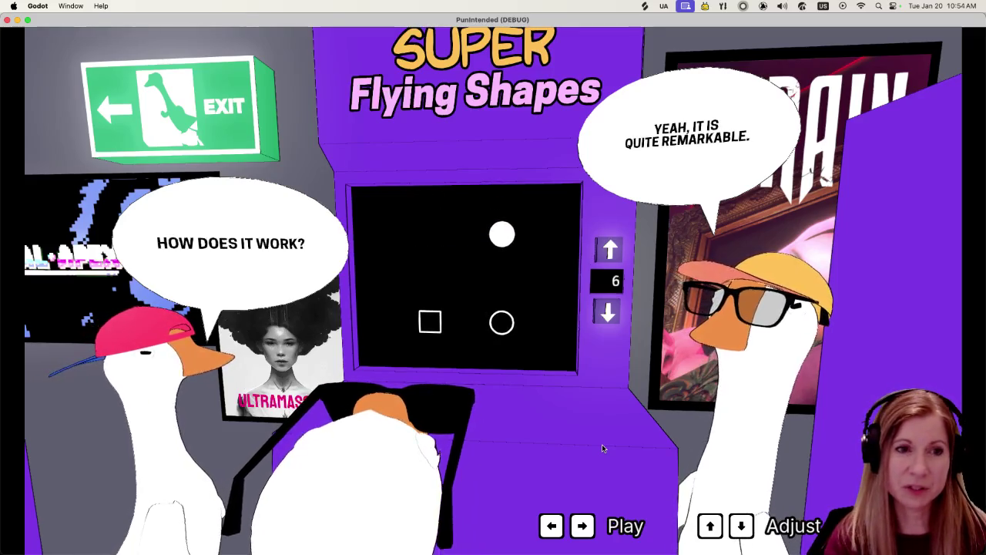
pyautogui.press('Right')
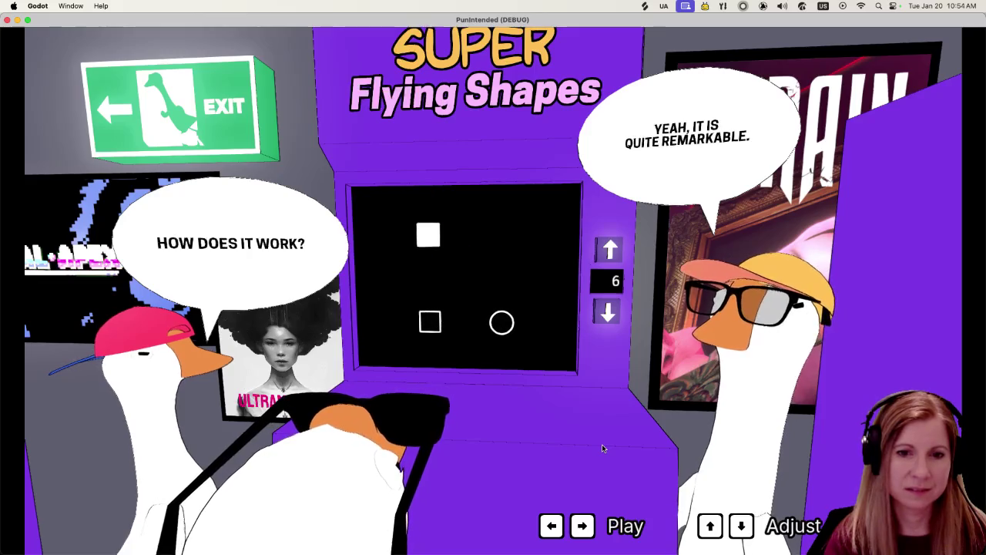
pyautogui.press('Escape')
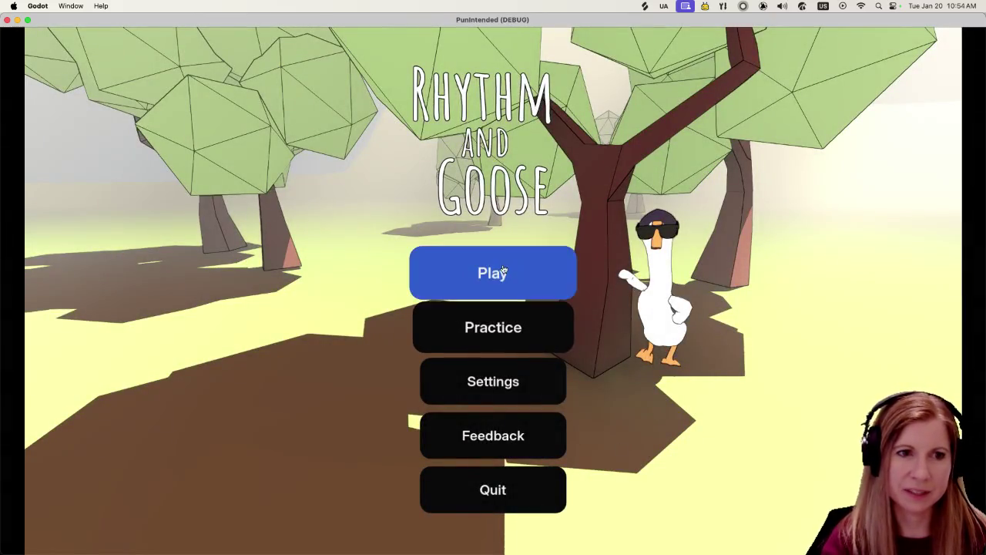
pyautogui.click(493, 273)
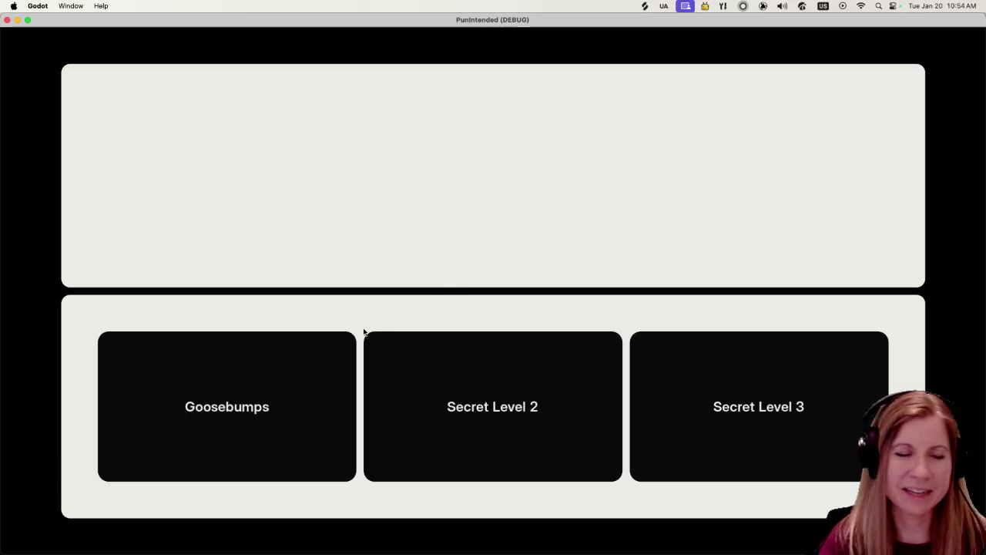
# - Start the Goosebumps road level and hit its first beat
pyautogui.click(305, 401)
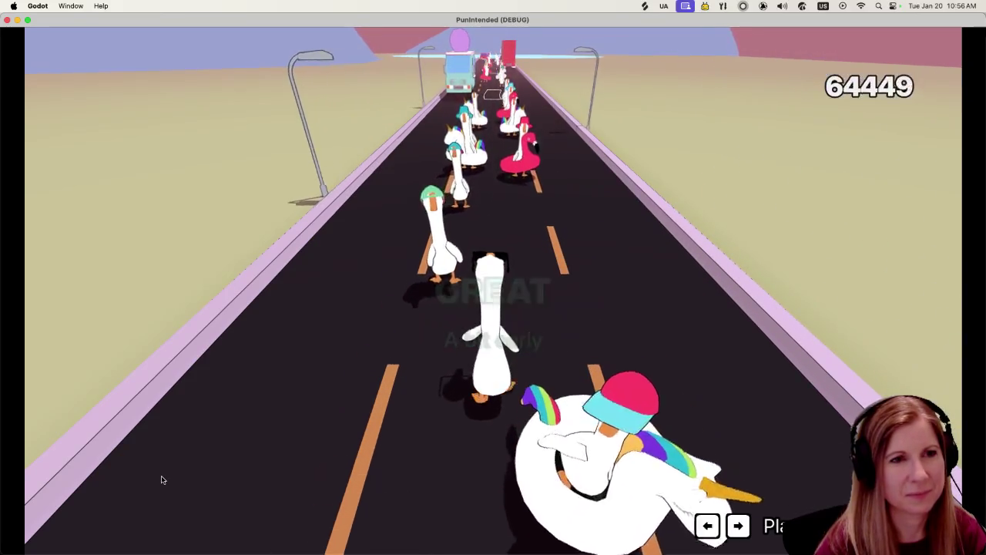
pyautogui.press('Right')
pyautogui.press('Right')
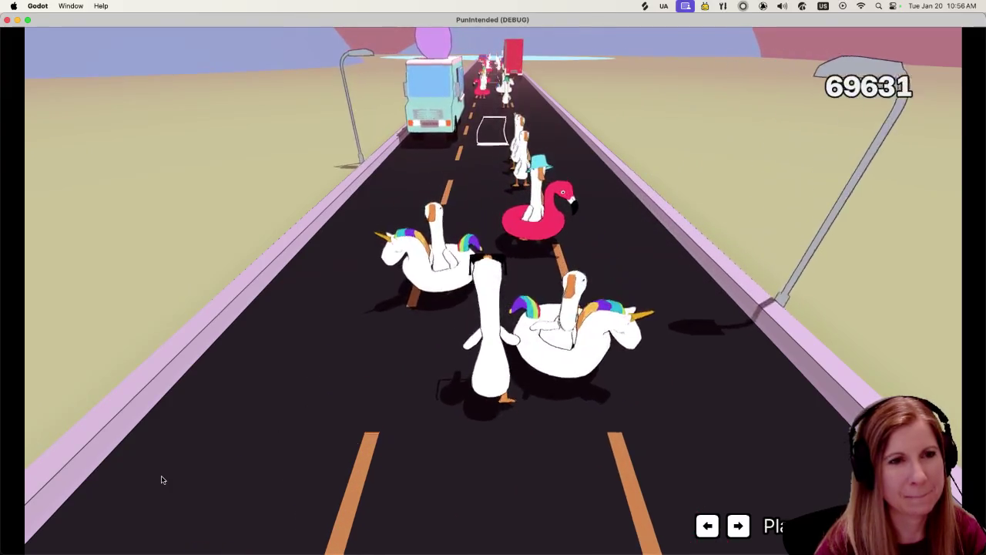
# - Hit the remaining runner beats, scoring PERFECTs, until the score passes 100000
pyautogui.press('Right')
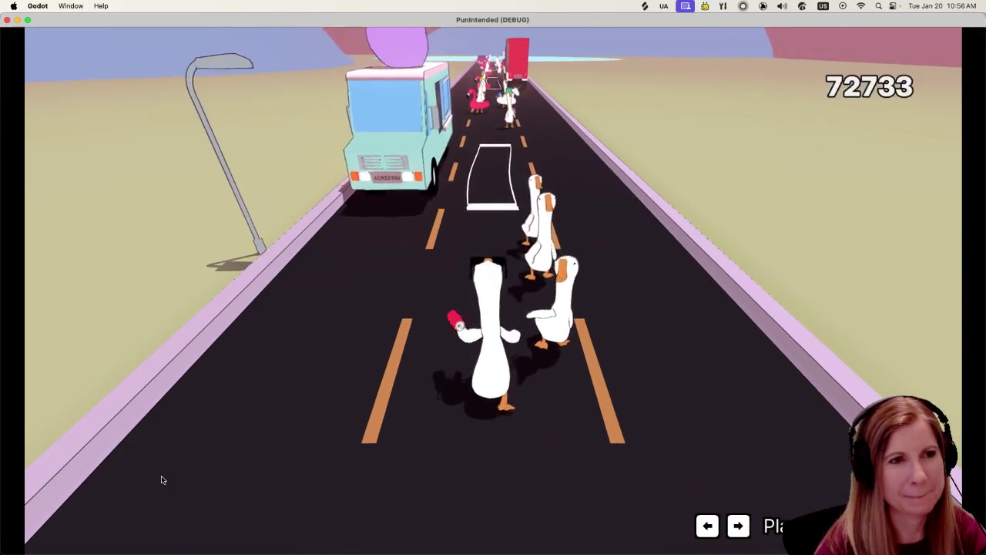
pyautogui.press('Right')
pyautogui.press('Right')
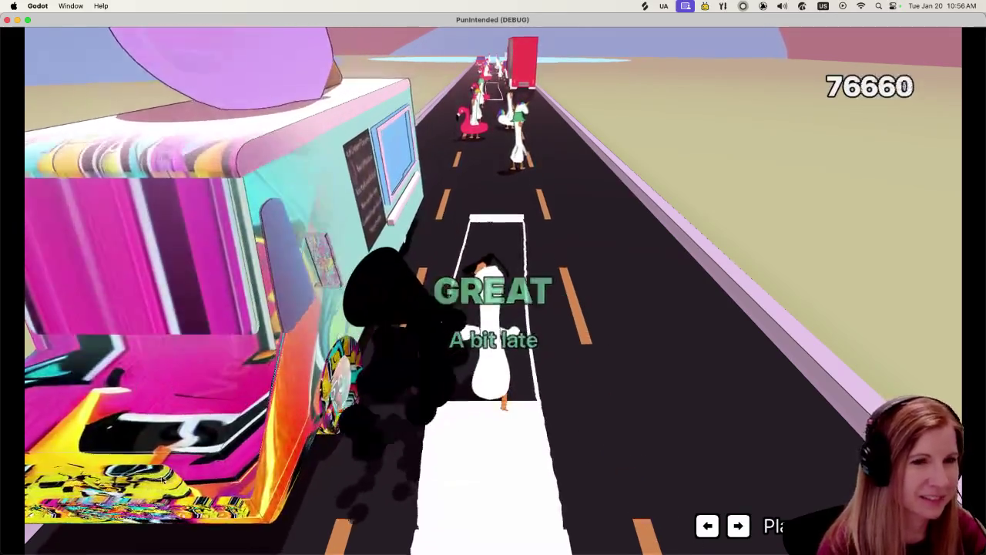
pyautogui.press('Right')
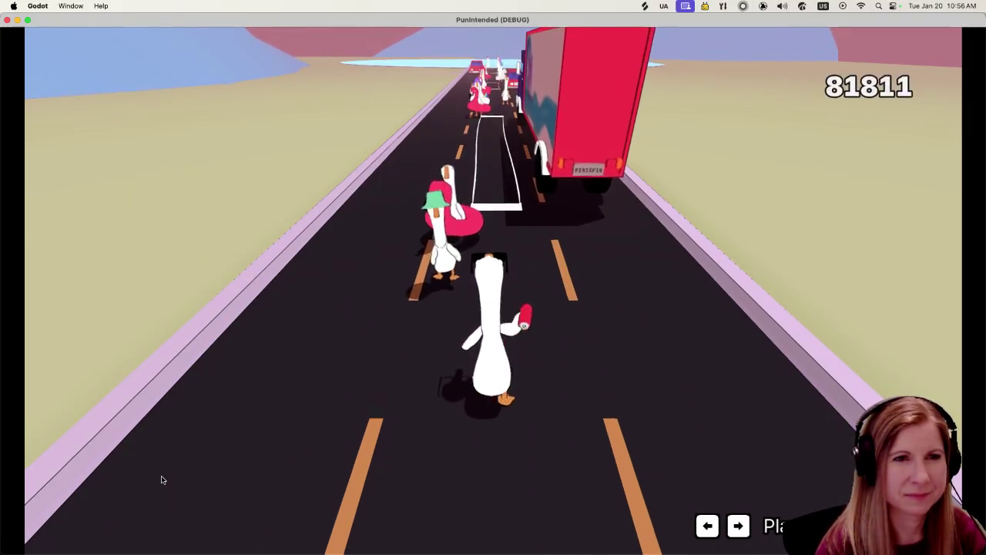
pyautogui.press('Right')
pyautogui.press('Right')
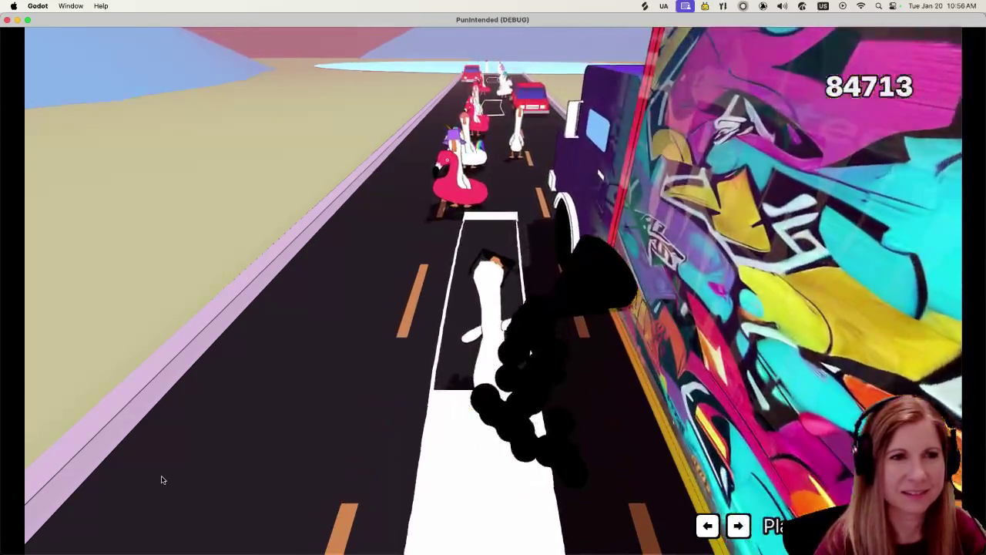
pyautogui.press('Right')
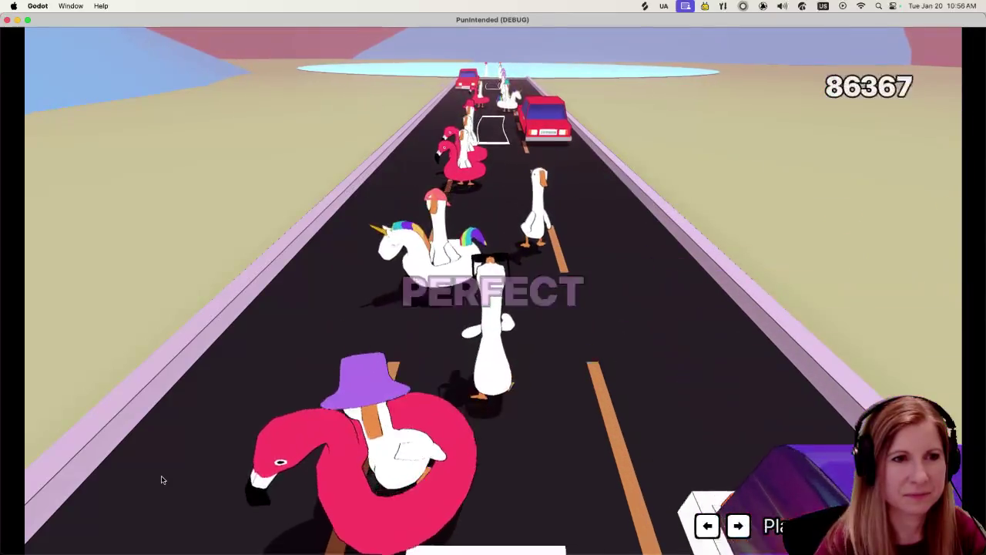
pyautogui.press('Right')
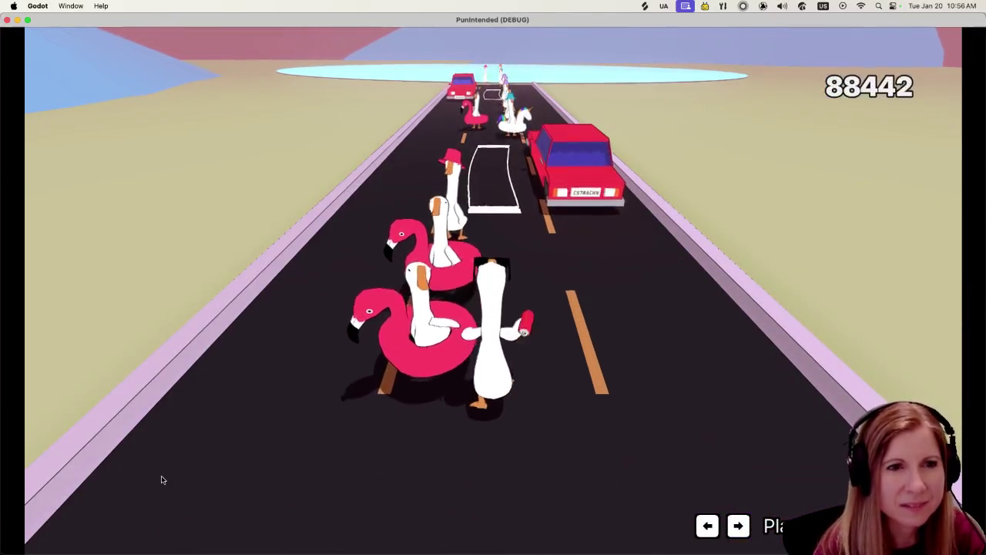
pyautogui.press('Right')
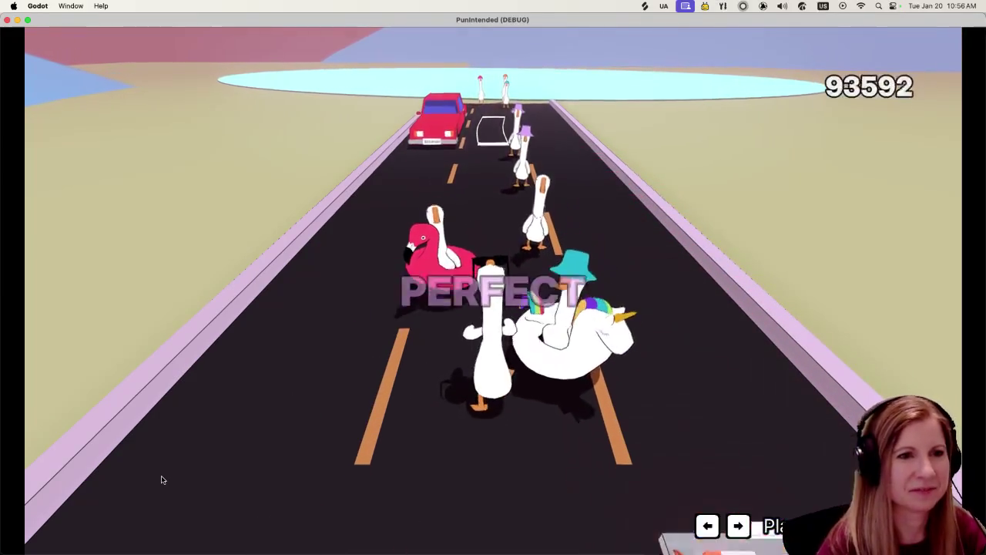
pyautogui.press('Right')
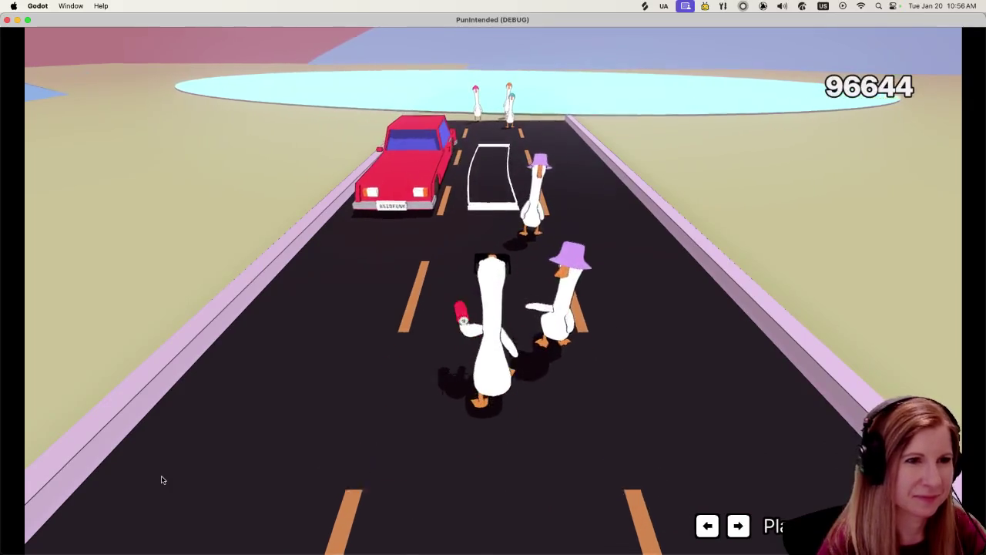
pyautogui.press('Right')
pyautogui.press('Right')
pyautogui.press('Right')
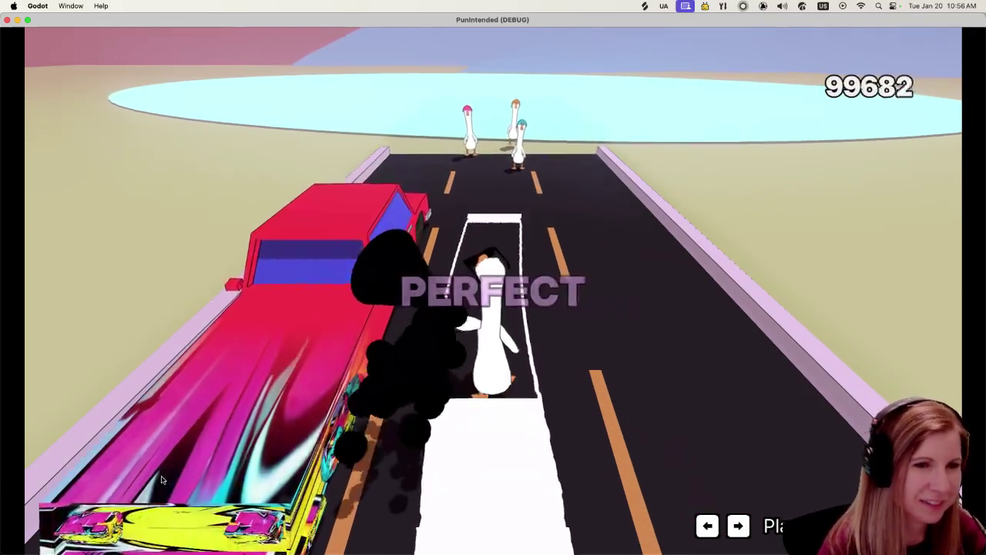
pyautogui.press('Right')
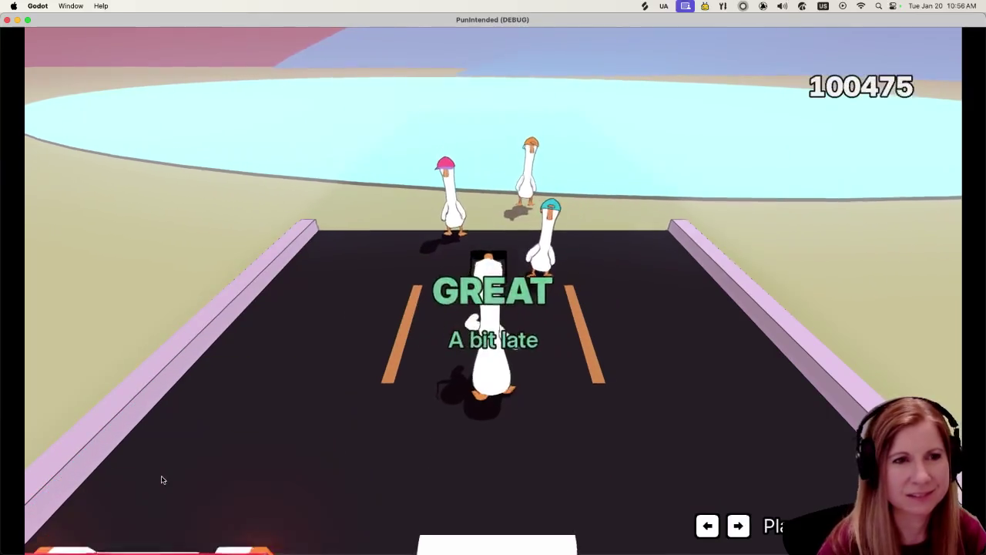
pyautogui.press('Right')
pyautogui.press('Right')
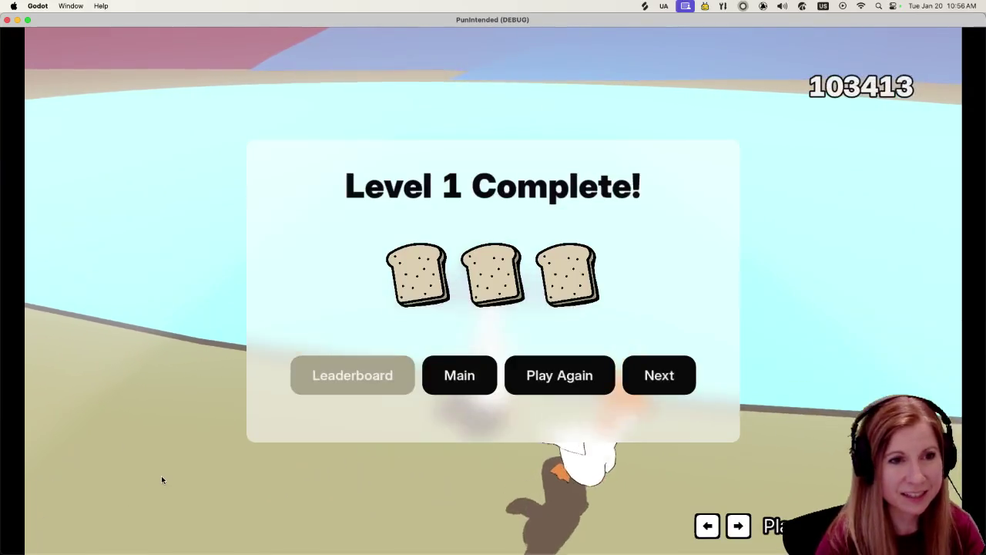
# - Check the level score leaderboard, close it, and stop the game to return to the editor
pyautogui.click(375, 392)
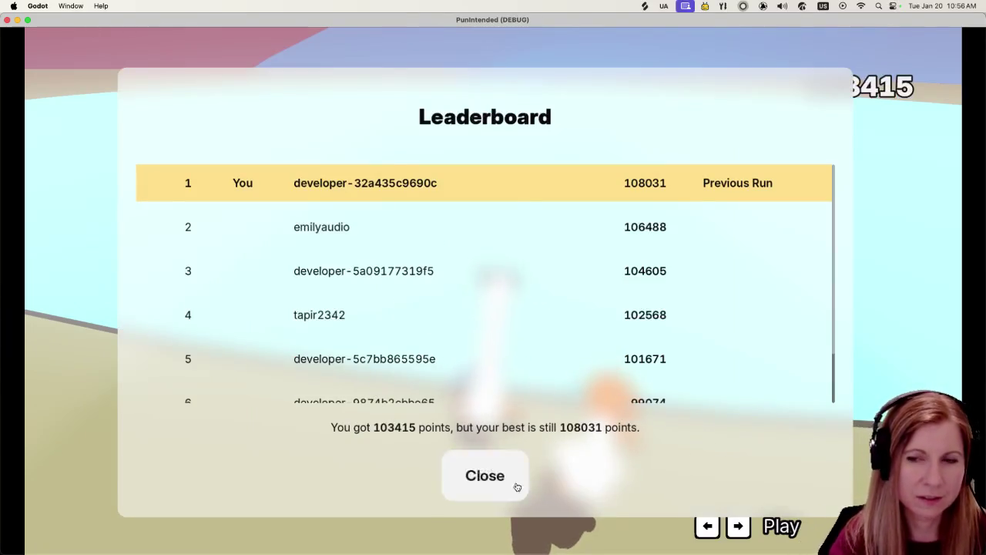
pyautogui.click(517, 487)
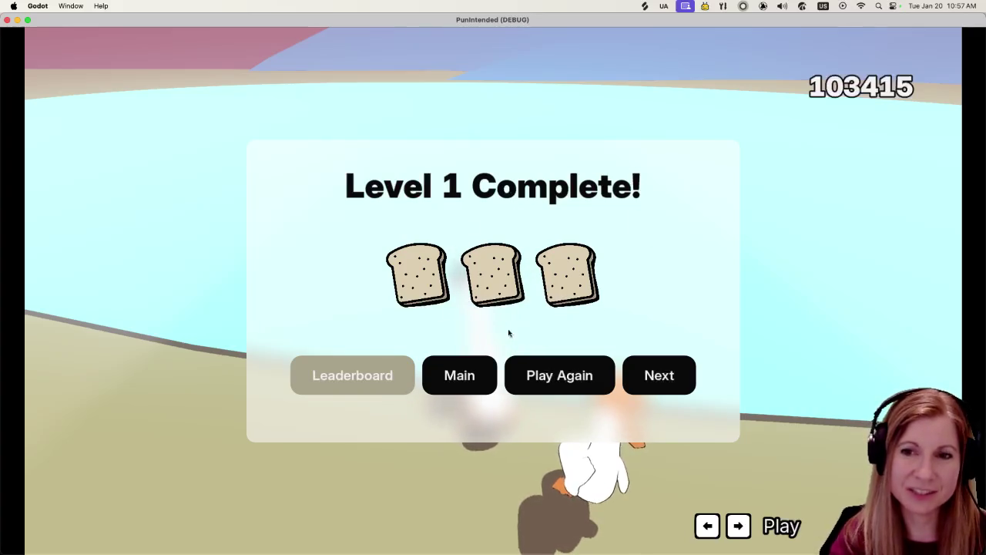
pyautogui.click(667, 375)
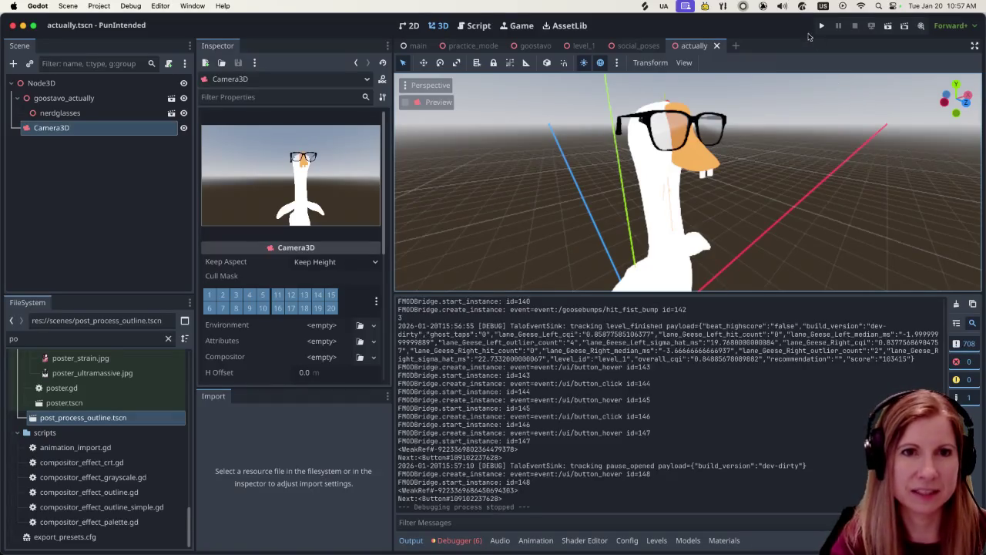
# - Quick-open lake_party_marketing.tscn via 'lake', run it as the current scene, then stop
pyautogui.hotkey('alt', 'shift', 'o')
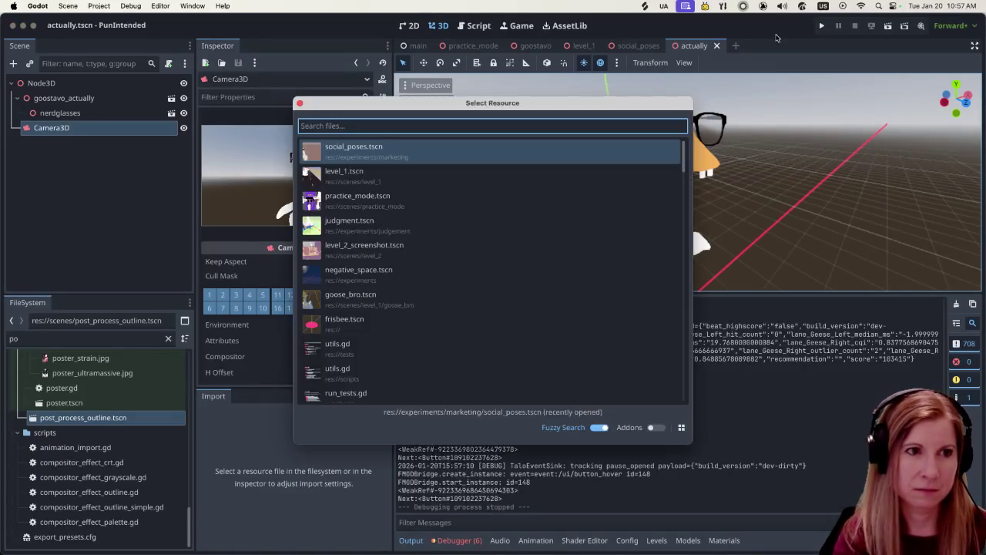
pyautogui.write('lake')
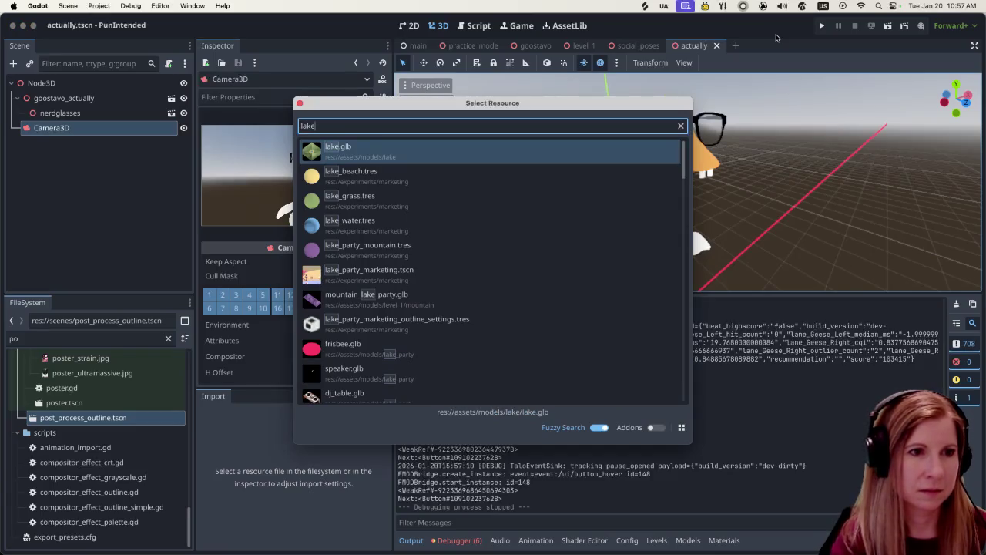
pyautogui.doubleClick(504, 282)
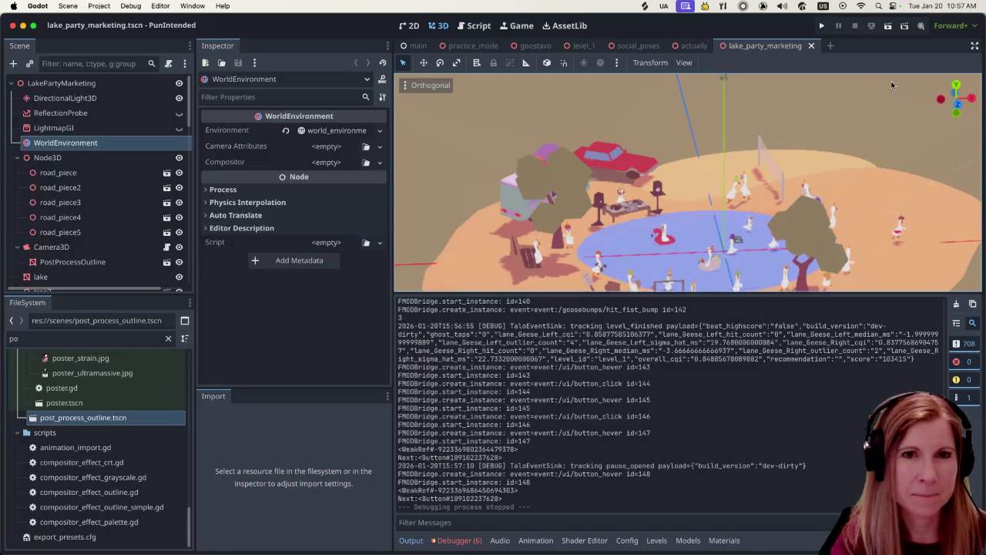
pyautogui.click(888, 27)
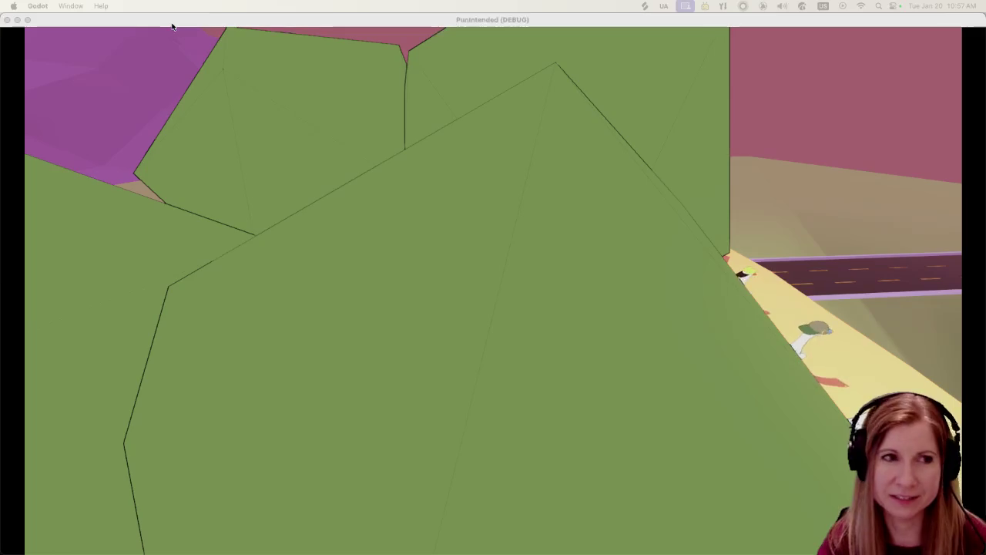
pyautogui.click(8, 21)
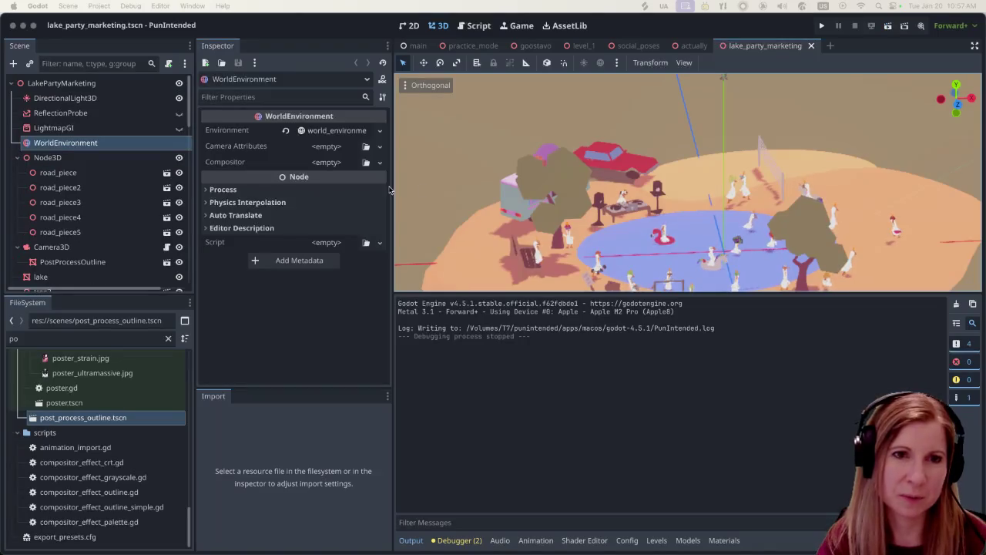
# - Quick-open the level_2_screenshot scene by searching 'level_2'
pyautogui.hotkey('alt', 'shift', 'o')
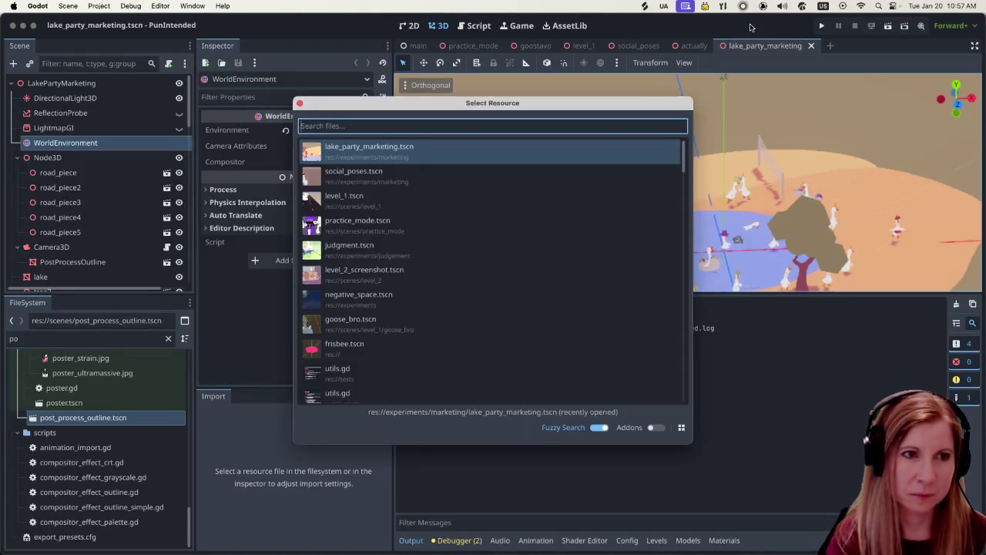
pyautogui.write('couch')
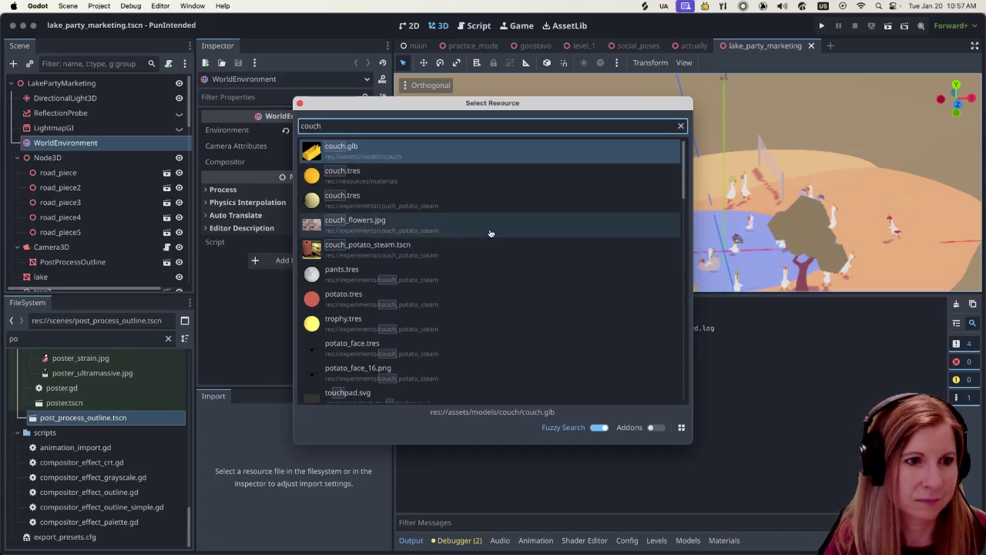
pyautogui.scroll(-5, 491, 241)
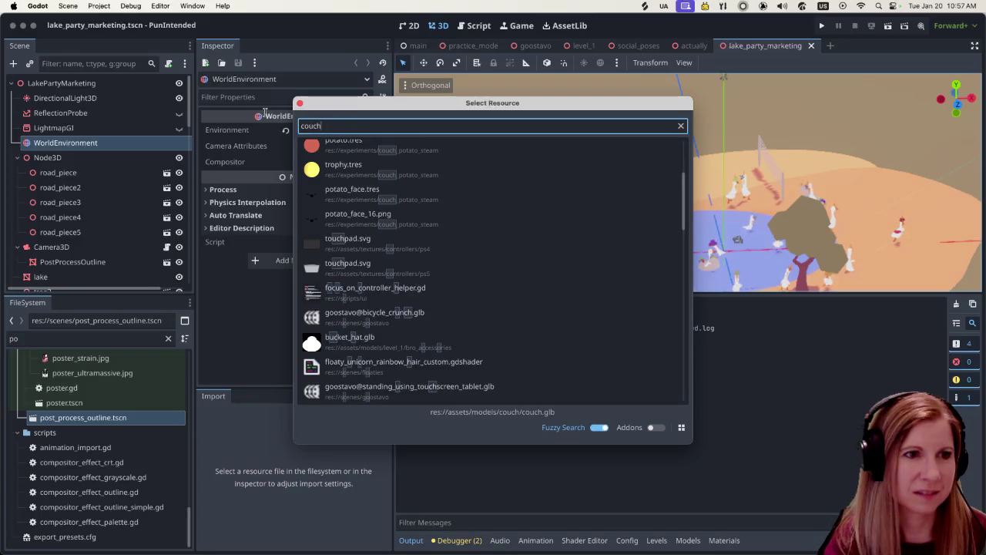
pyautogui.write('level_')
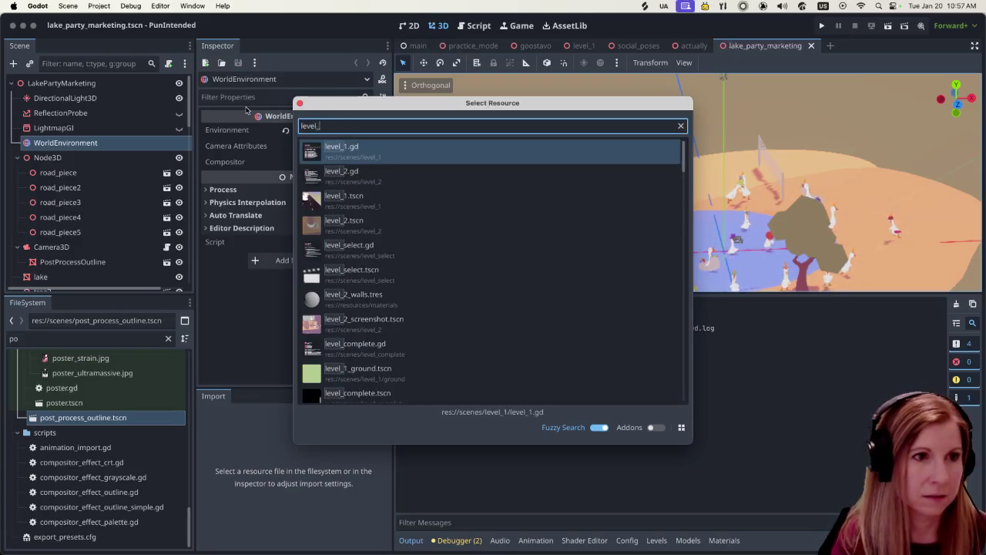
pyautogui.write('2')
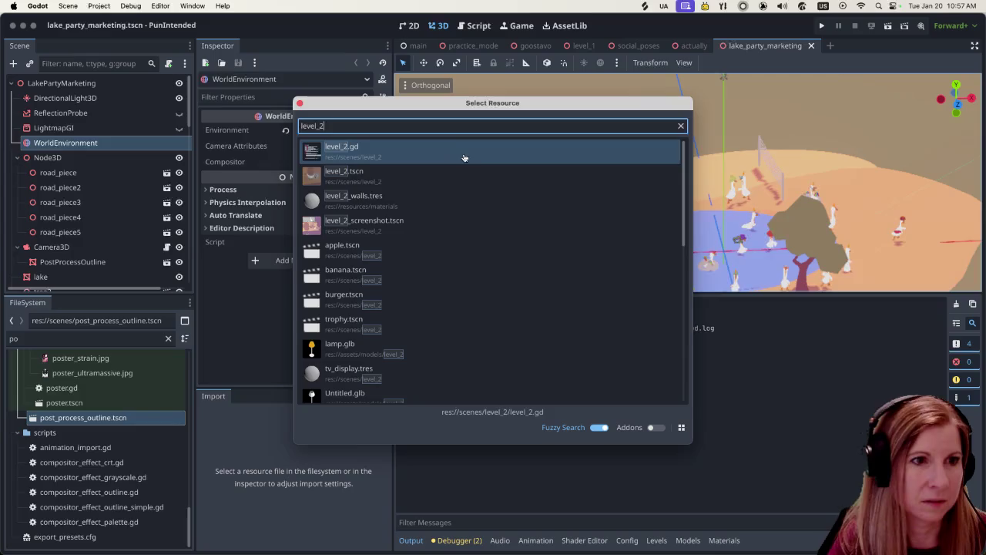
pyautogui.click(504, 224)
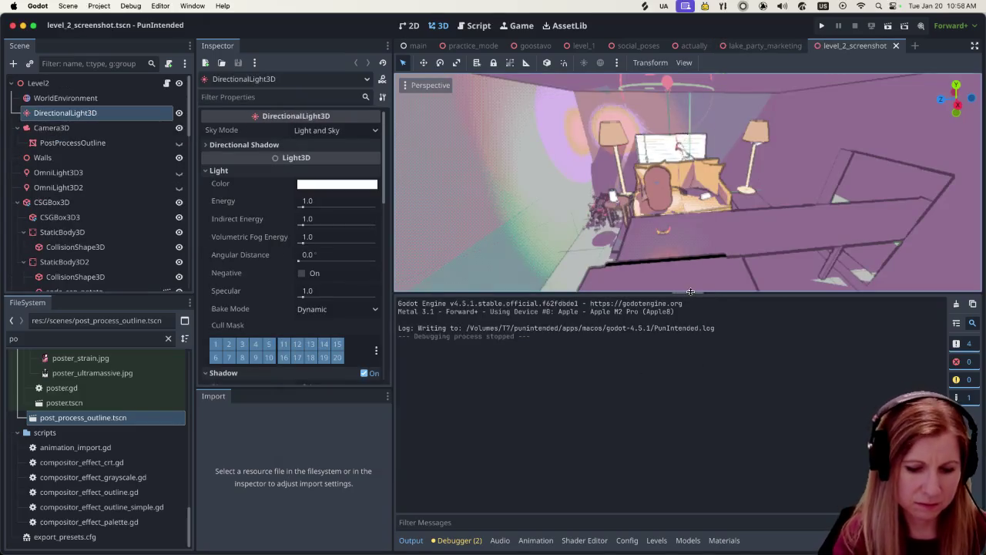
# - Hide the bottom panel, adjust the 3D view zoom, and run level_2_screenshot as the current scene
pyautogui.hotkey('ctrl', 'j')
pyautogui.scroll(-5, 691, 295)
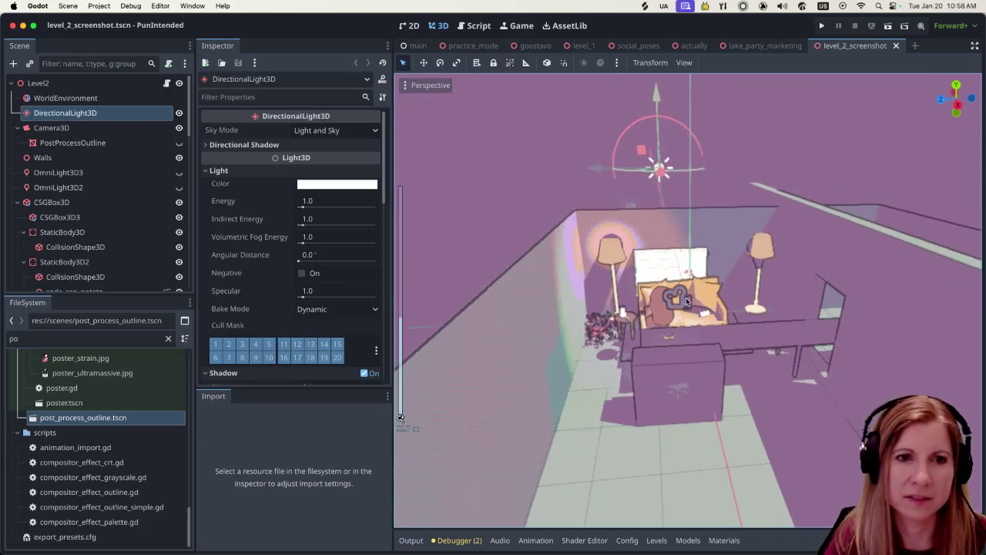
pyautogui.scroll(3, 704, 313)
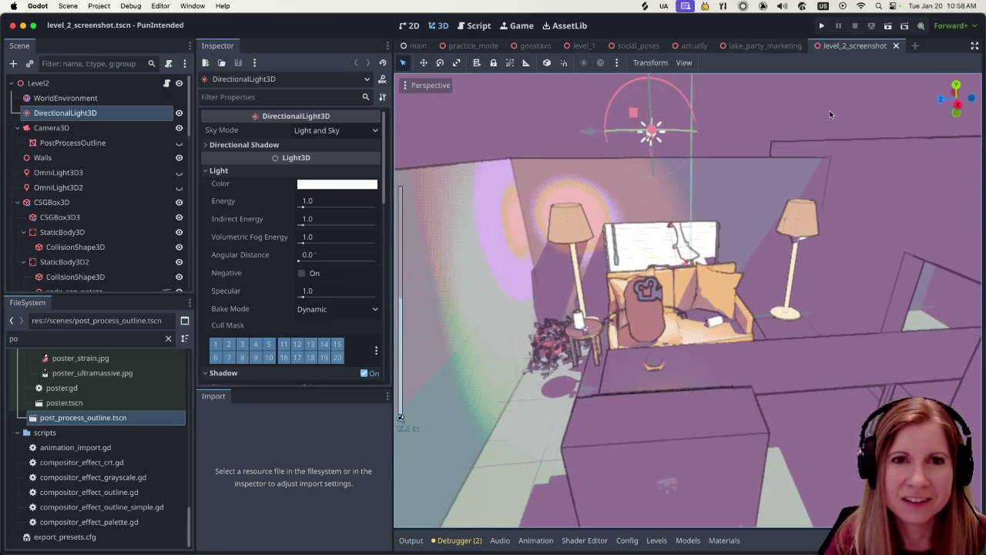
pyautogui.scroll(5, 850, 286)
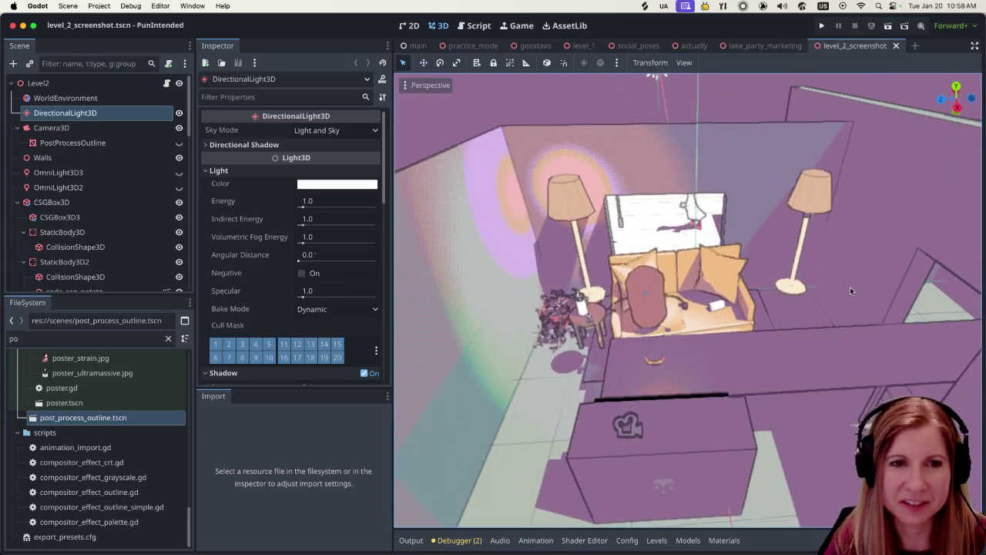
pyautogui.scroll(-4, 837, 298)
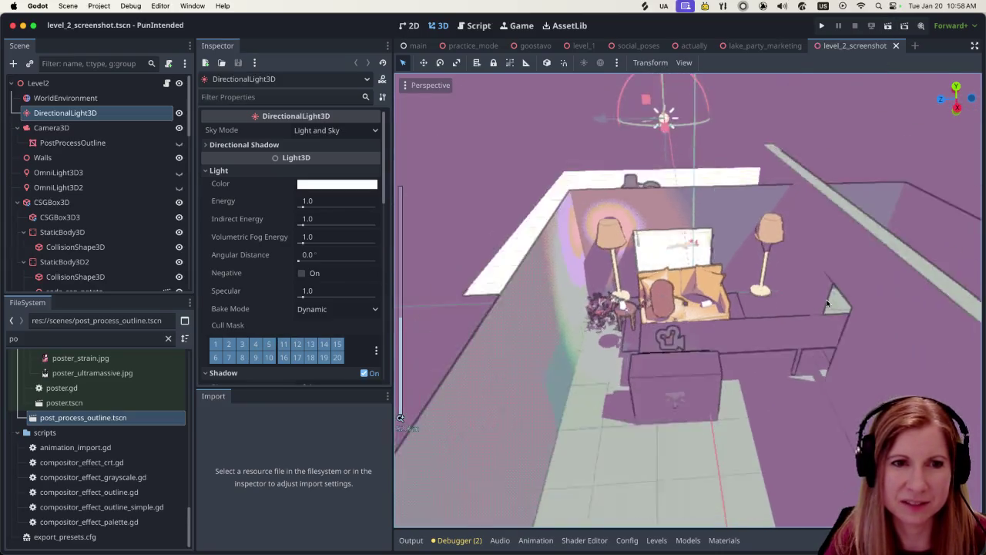
pyautogui.scroll(6, 832, 300)
pyautogui.click(888, 25)
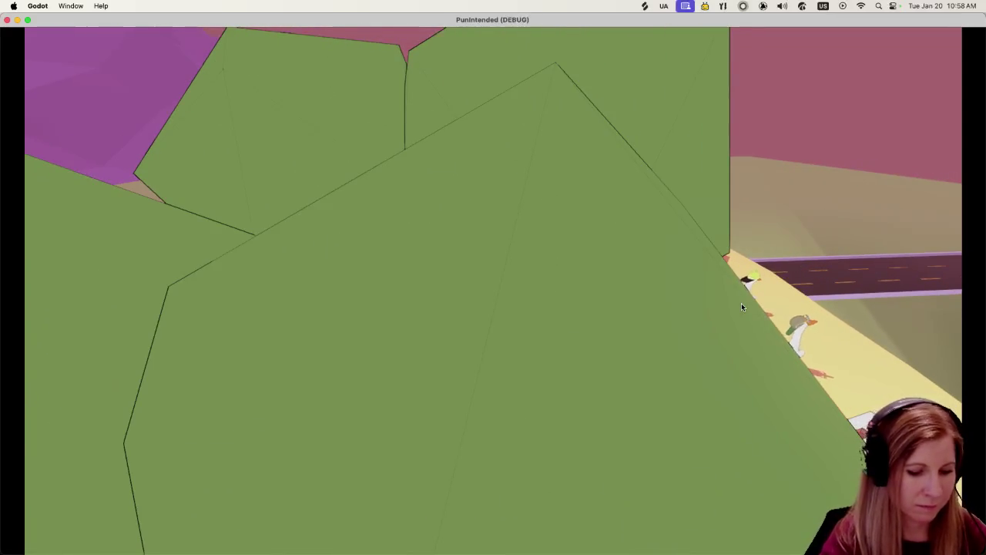
# - Enable the running game's free-look camera with Space, showing its controls help panel
pyautogui.press('space')
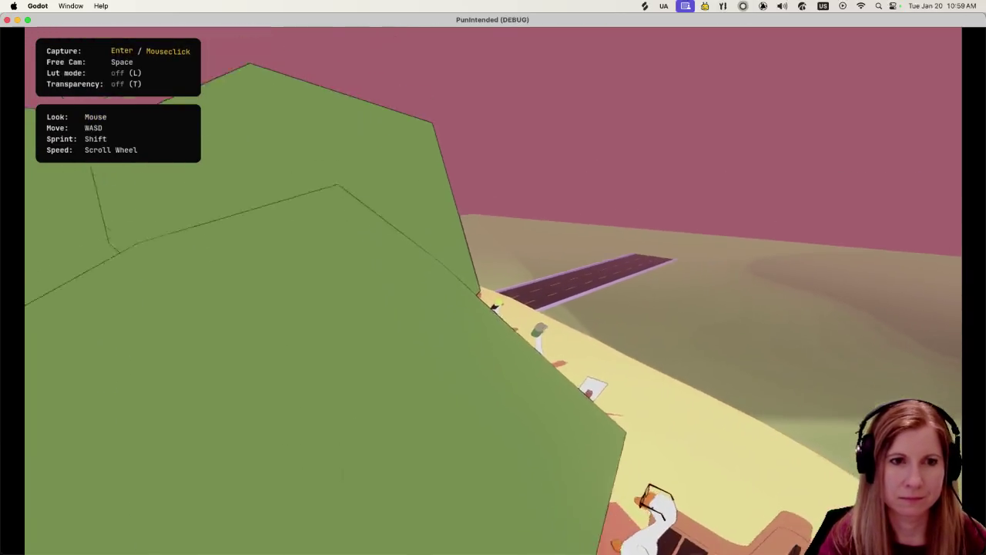
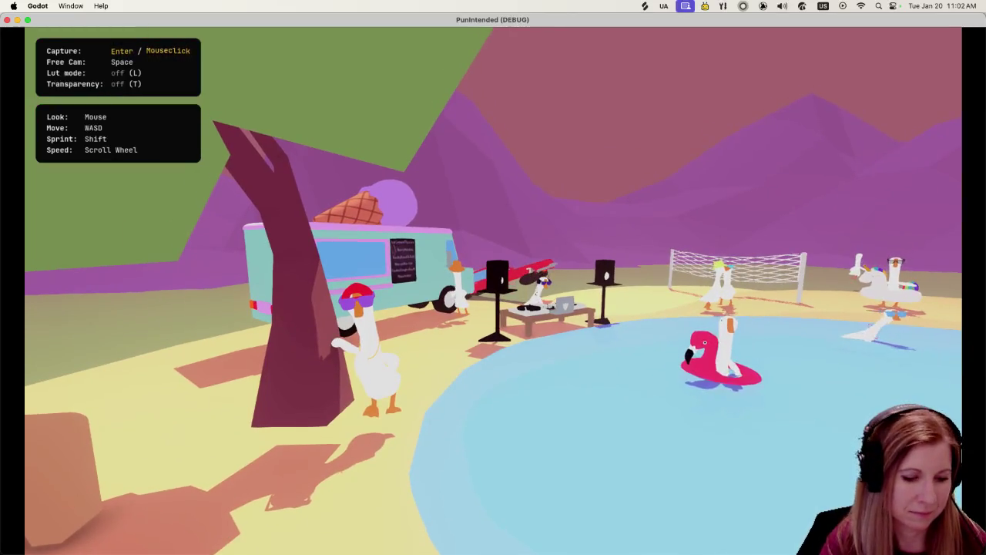
# - Quit the running PunIntended game and return to the Godot editor
pyautogui.press('super+q')
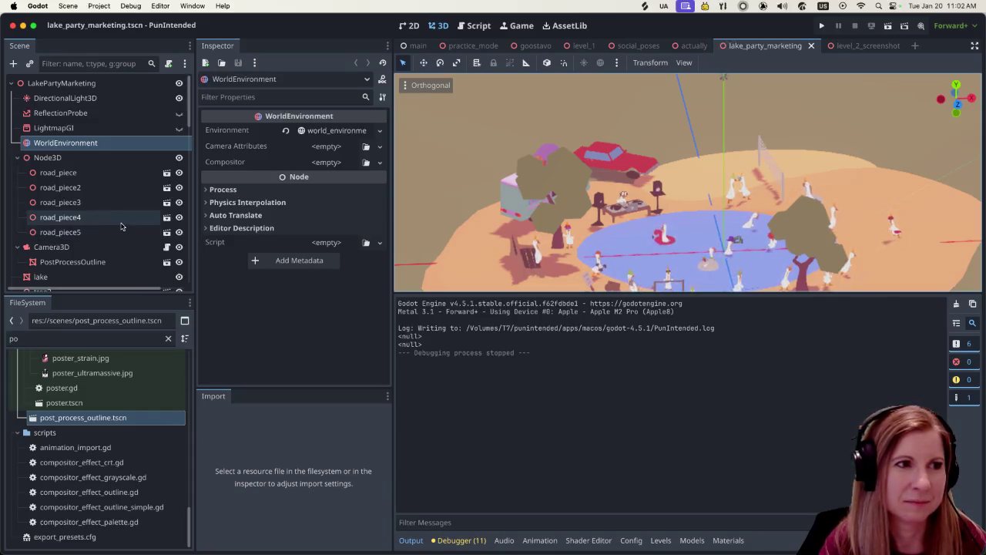
pyautogui.scroll(-5, 121, 226)
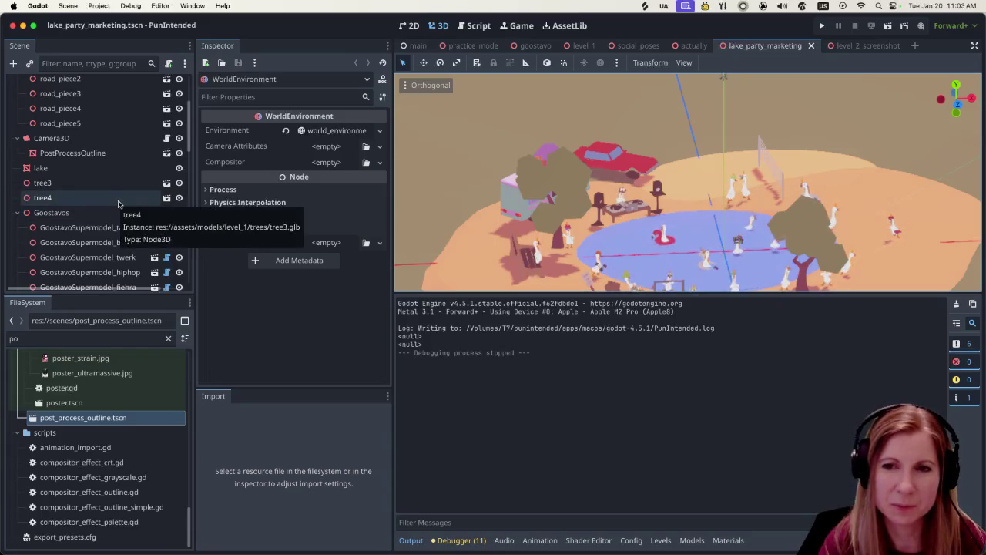
pyautogui.scroll(5, 121, 193)
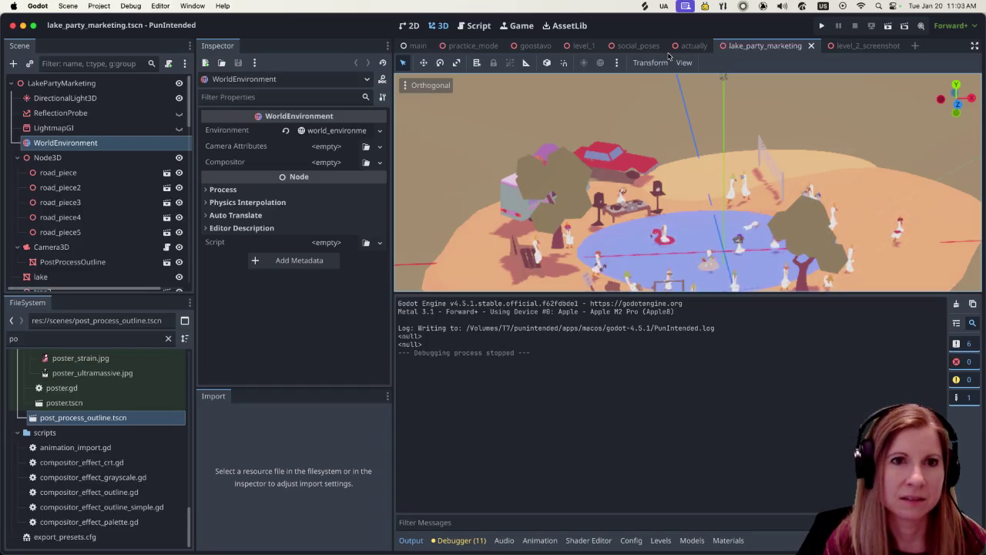
pyautogui.hotkey('alt', 'shift', 'o')
# - Open level_1.tscn via Quick Open and select the WorldEnvironment node under World
pyautogui.write('level')
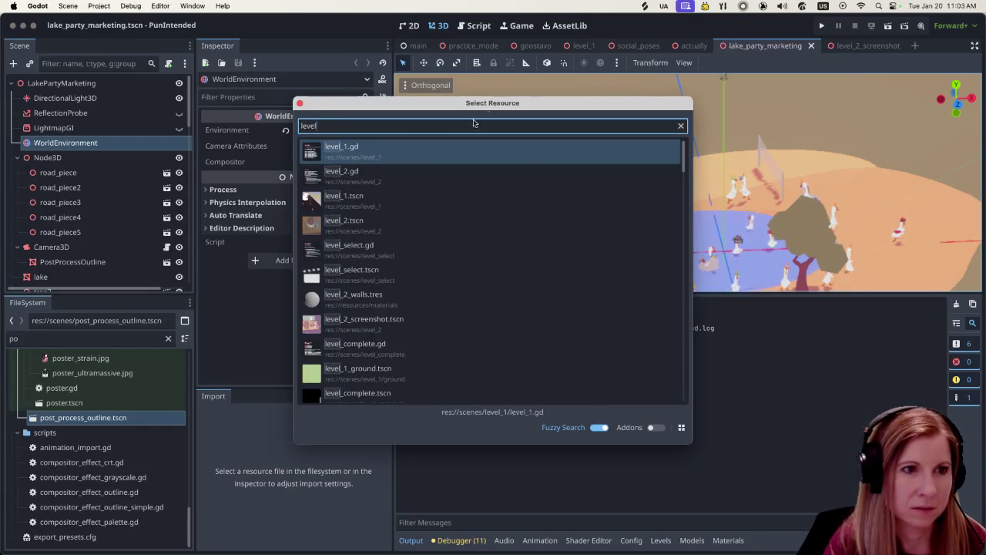
pyautogui.doubleClick(430, 199)
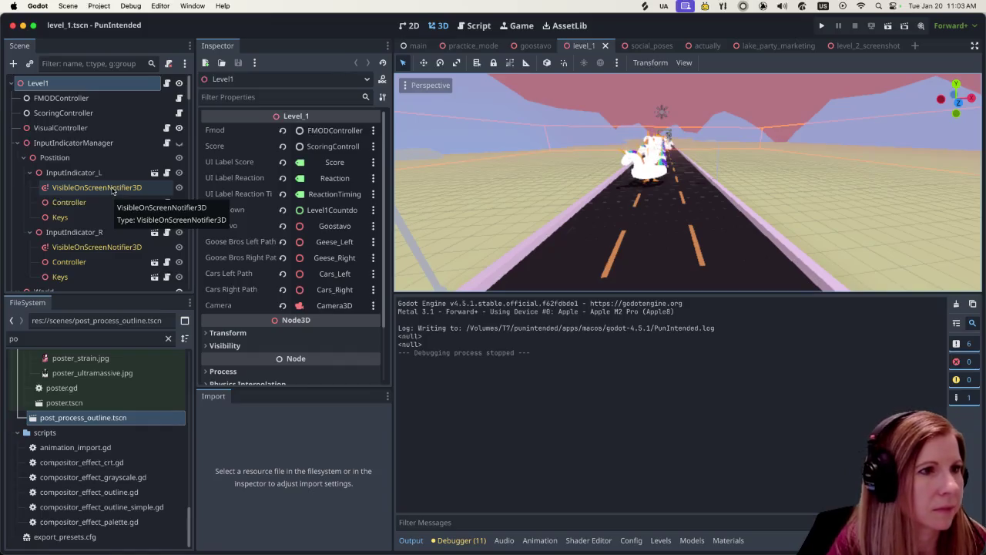
pyautogui.scroll(-15, 108, 184)
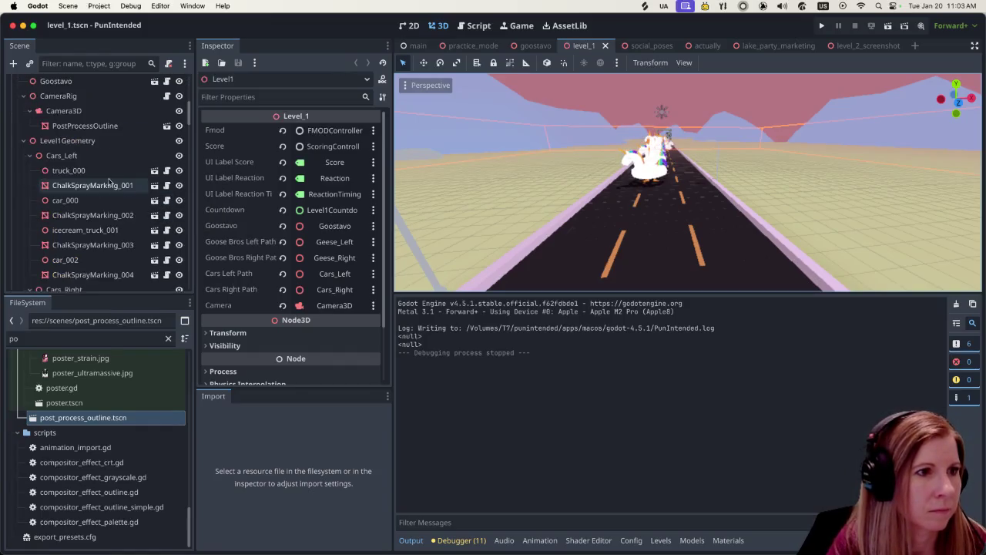
pyautogui.scroll(15, 104, 173)
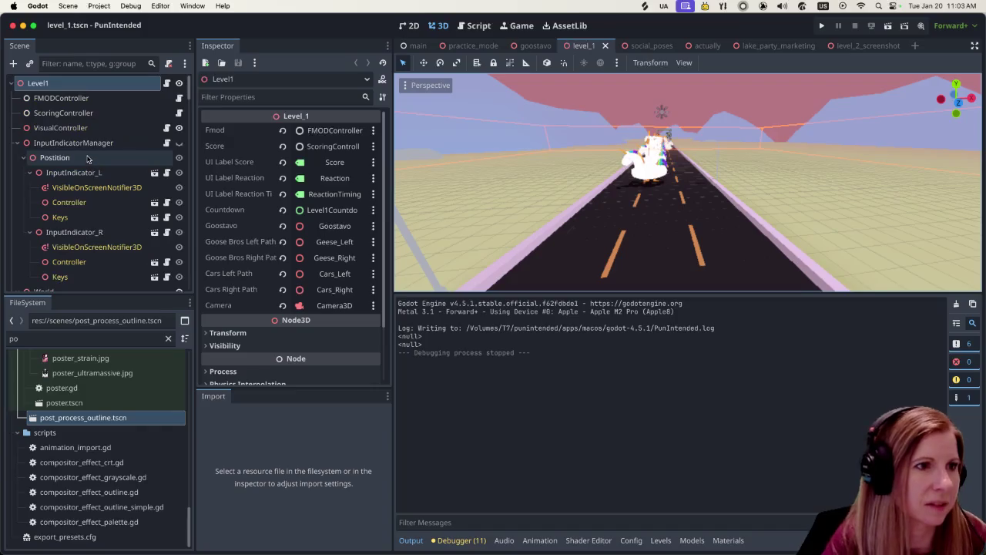
pyautogui.scroll(-20, 119, 157)
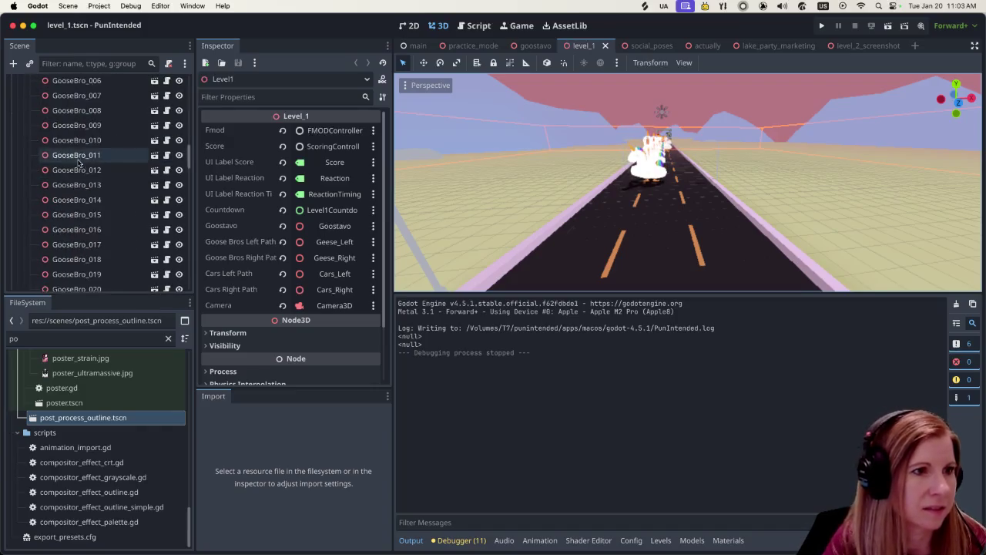
pyautogui.scroll(-3, 92, 170)
pyautogui.scroll(10, 95, 166)
pyautogui.scroll(15, 92, 164)
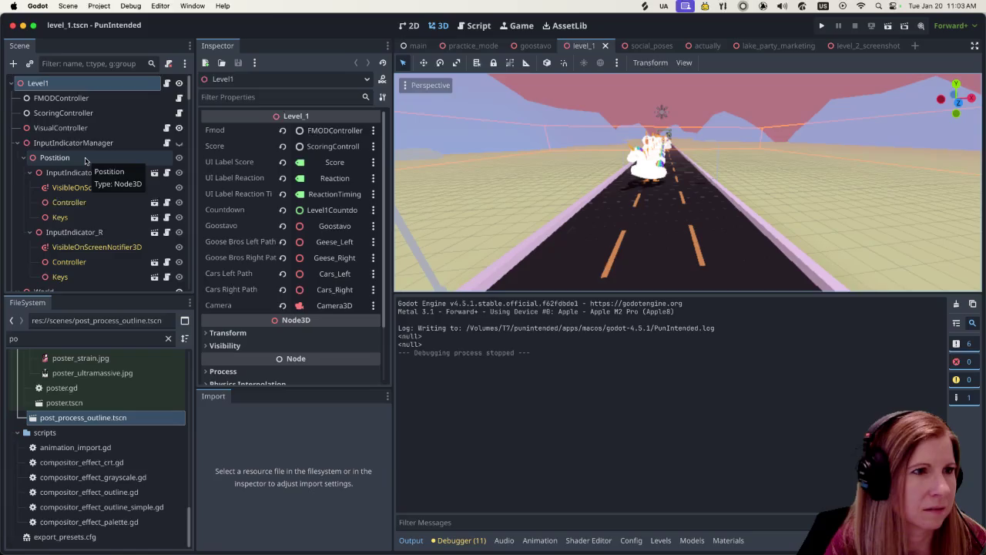
pyautogui.scroll(-5, 85, 160)
pyautogui.click(57, 189)
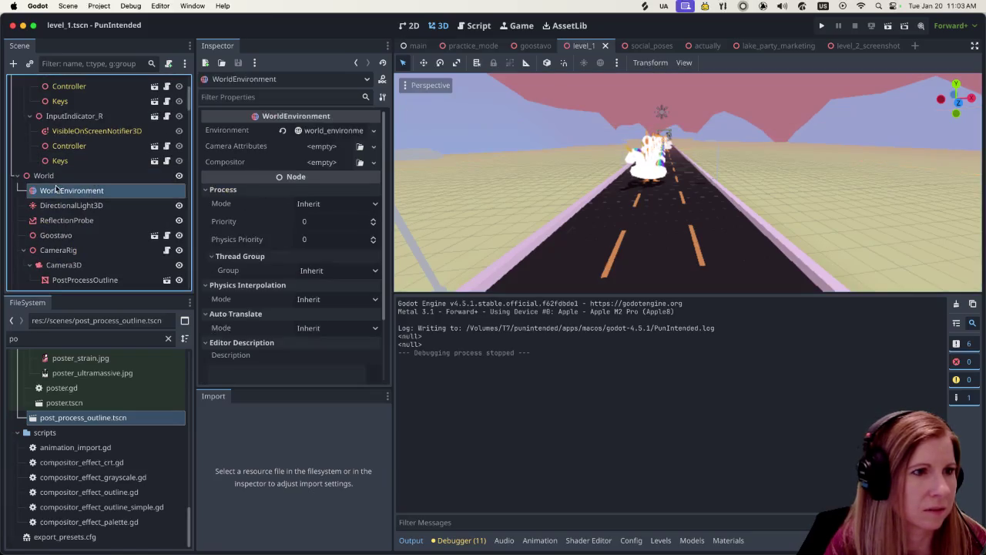
# - Expand level_1's world_environment resource to review its Glow, Fog and Adjustments settings
pyautogui.scroll(-1, 92, 208)
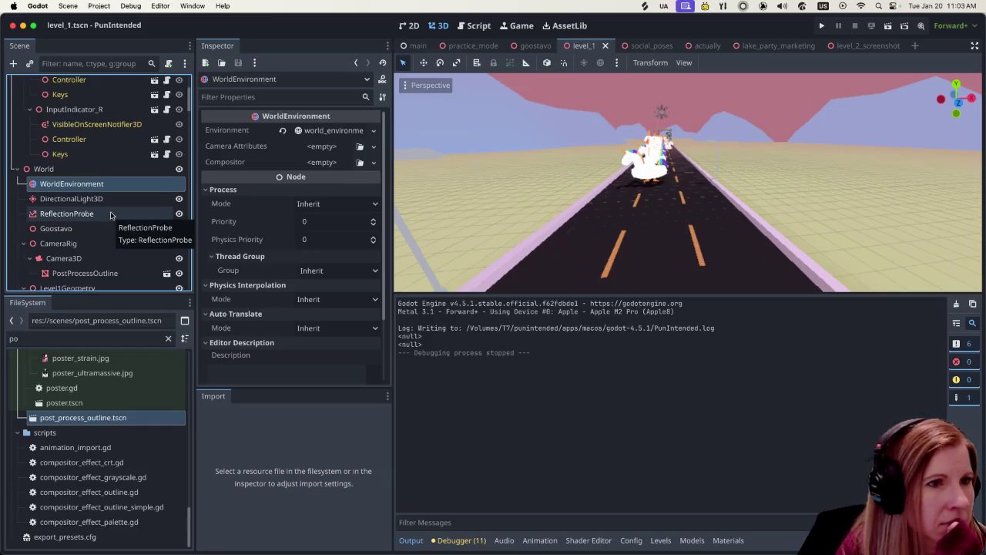
pyautogui.scroll(-5, 262, 214)
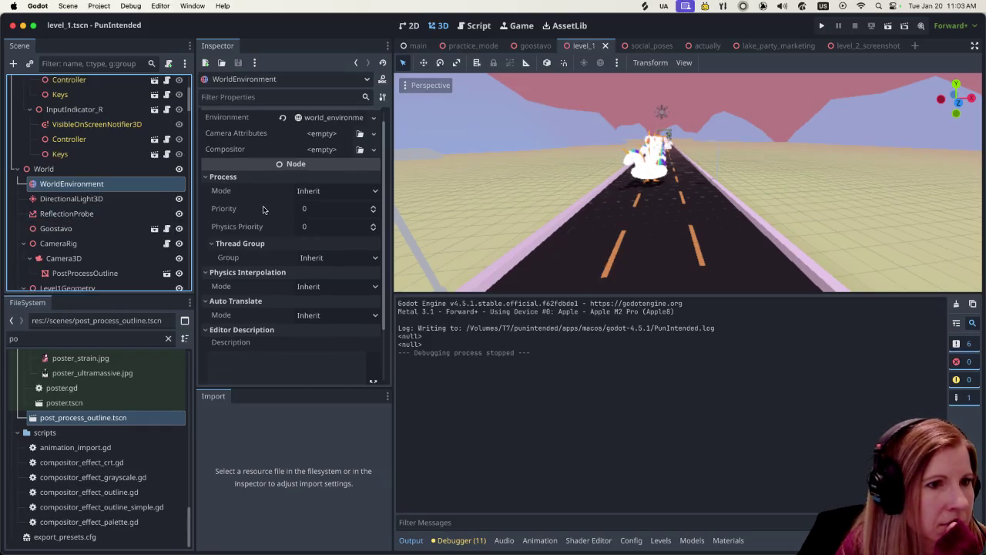
pyautogui.scroll(5, 263, 215)
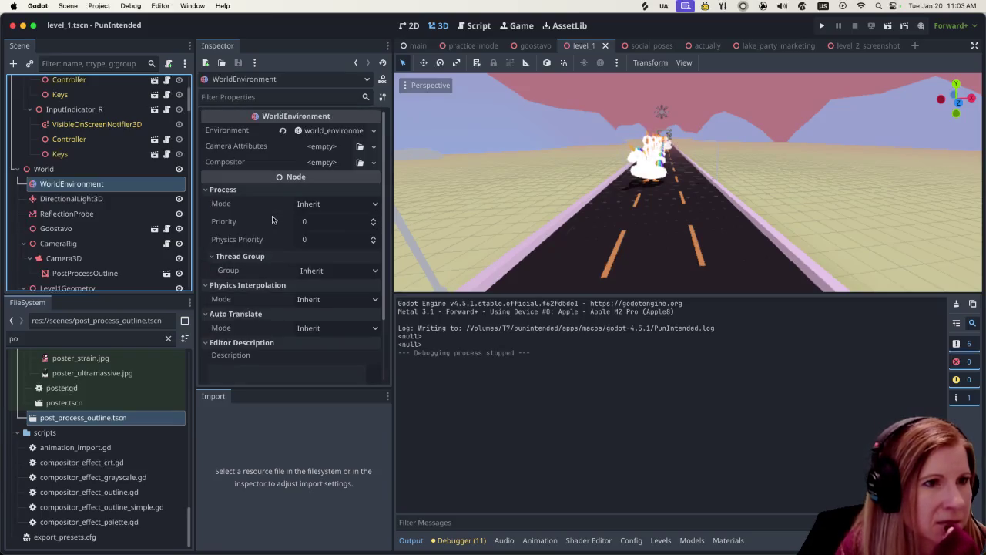
pyautogui.click(334, 131)
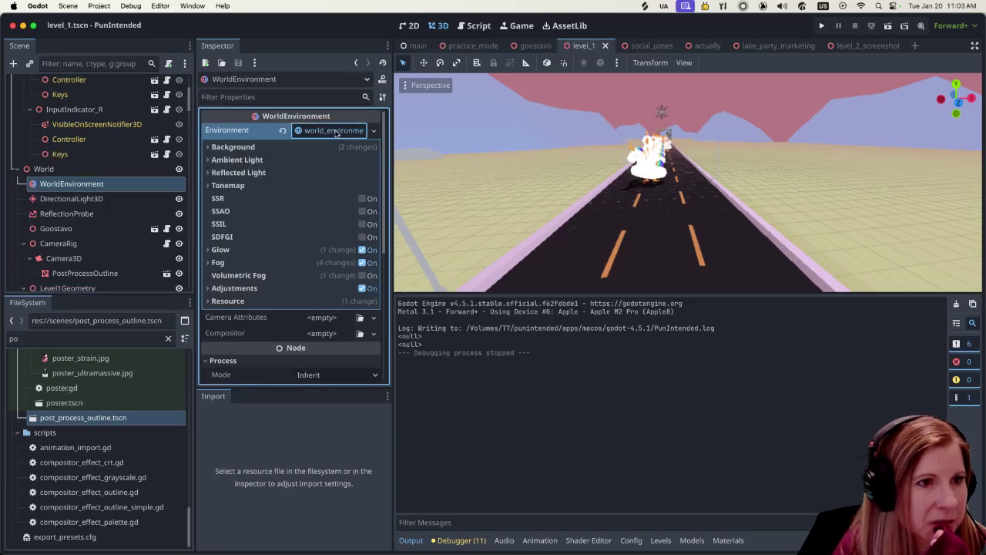
pyautogui.scroll(-5, 335, 255)
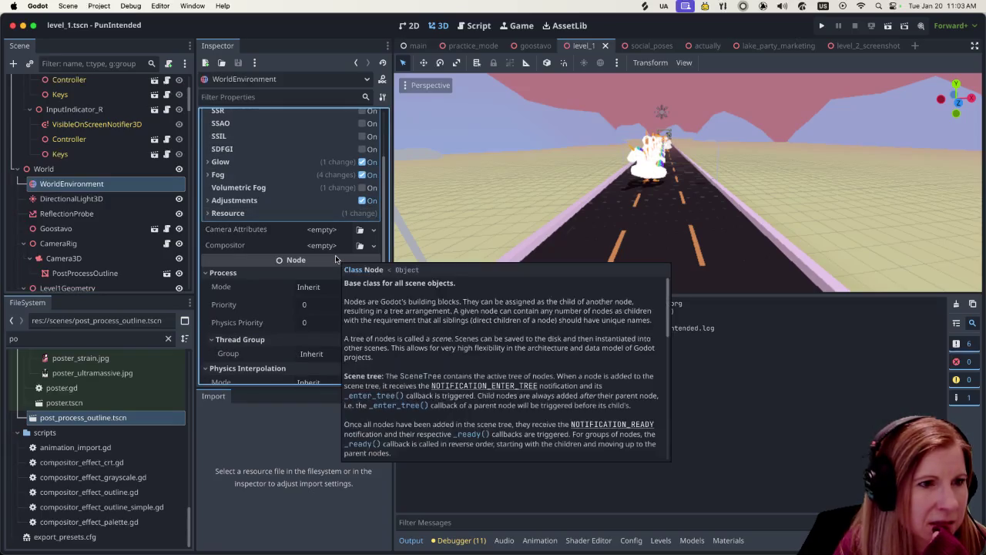
pyautogui.scroll(-2, 108, 188)
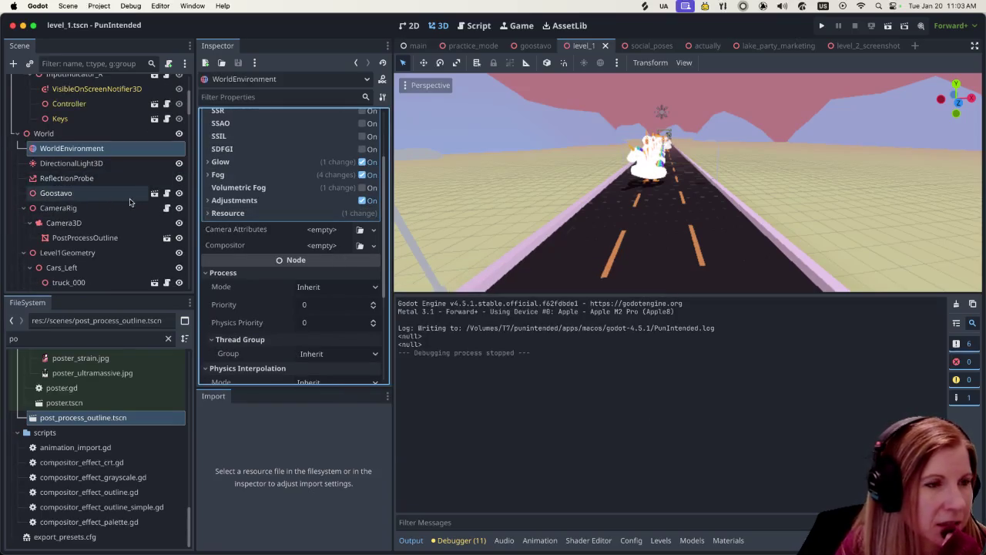
pyautogui.scroll(-1, 108, 185)
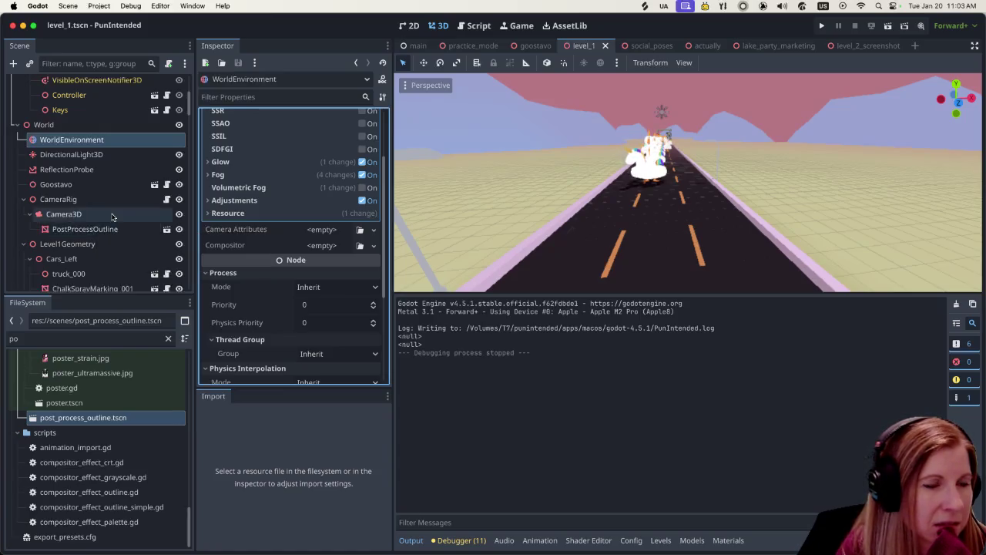
pyautogui.scroll(8, 112, 217)
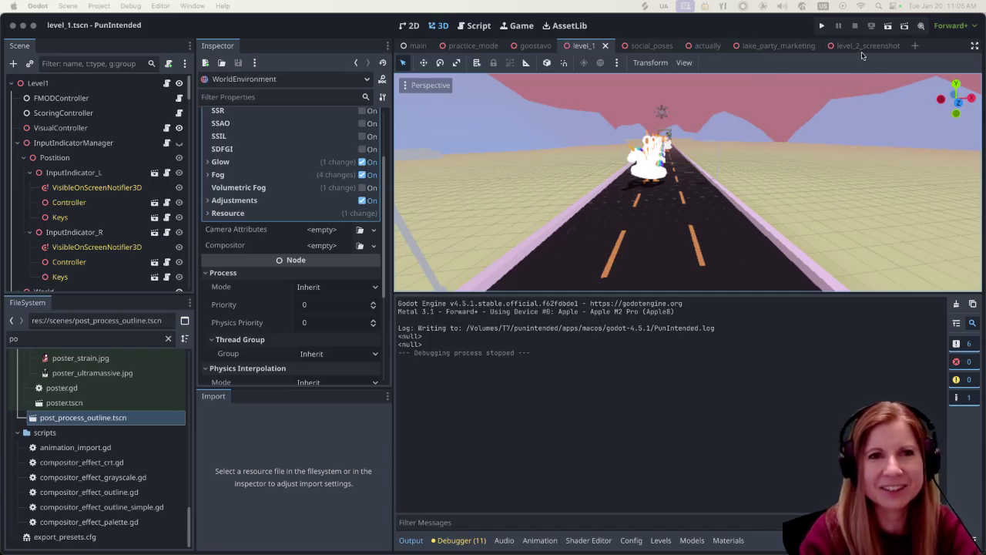
pyautogui.click(780, 49)
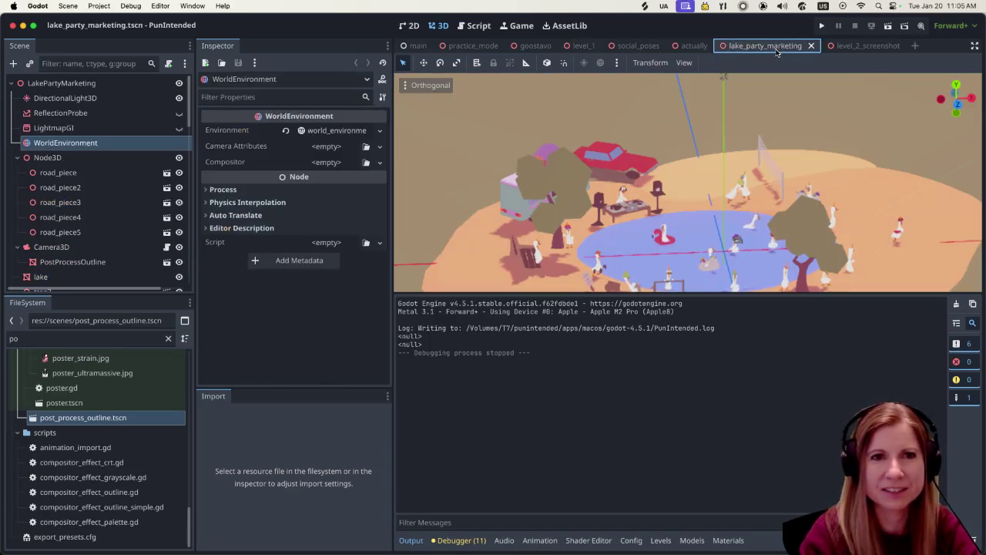
# - Run the lake_party_marketing scene and focus the game window
pyautogui.click(886, 31)
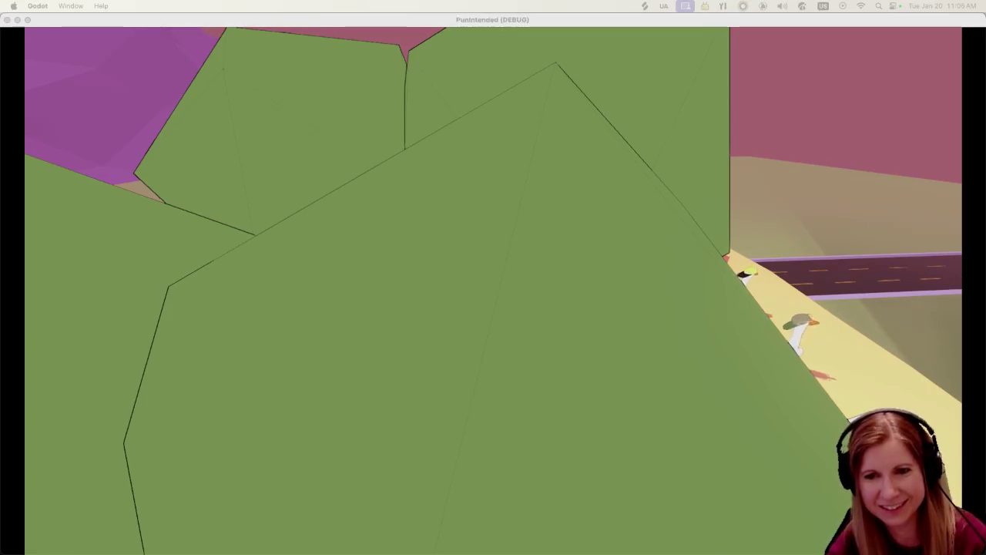
pyautogui.click(784, 306)
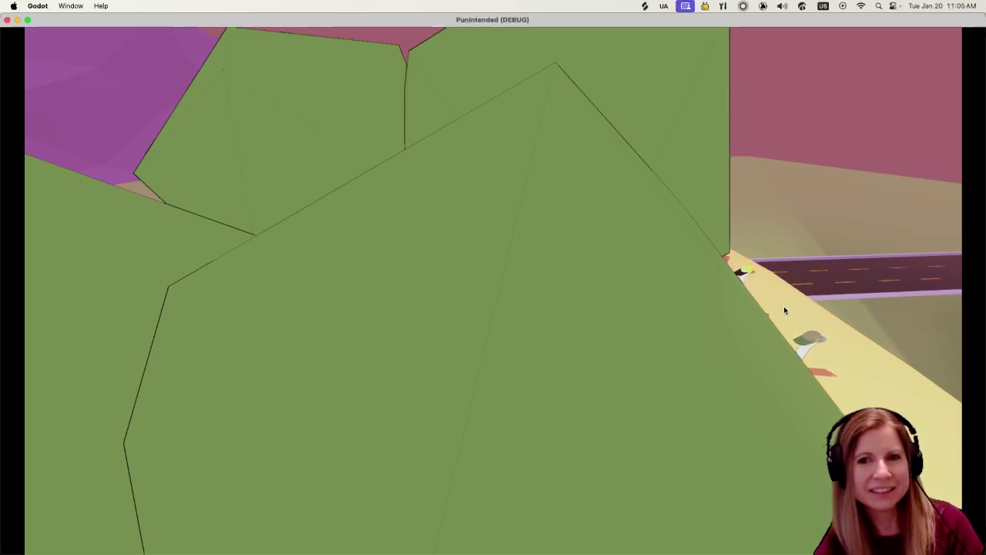
# - Fly the free cam over the beach, hillside road and pool toward the tree
pyautogui.press('space')
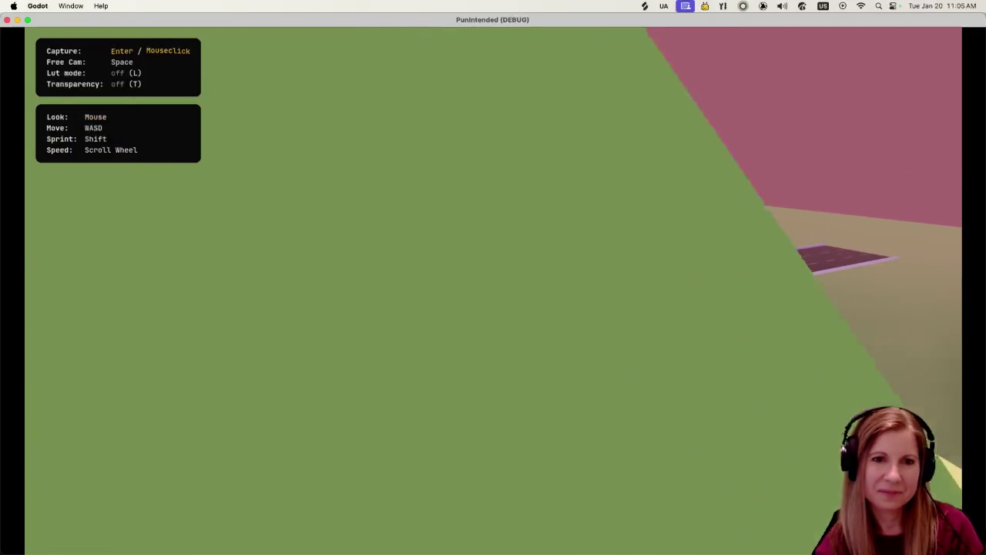
pyautogui.press('s')
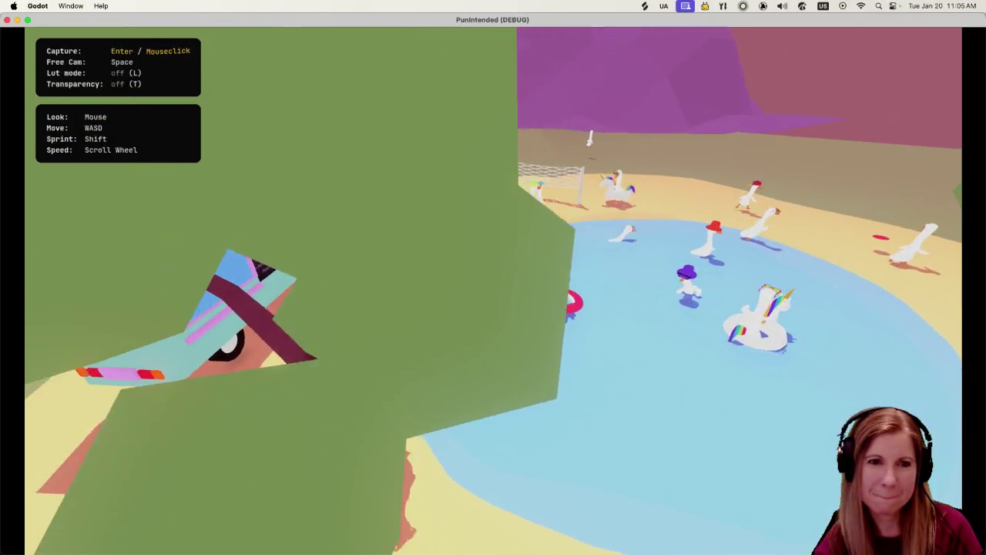
pyautogui.press('s')
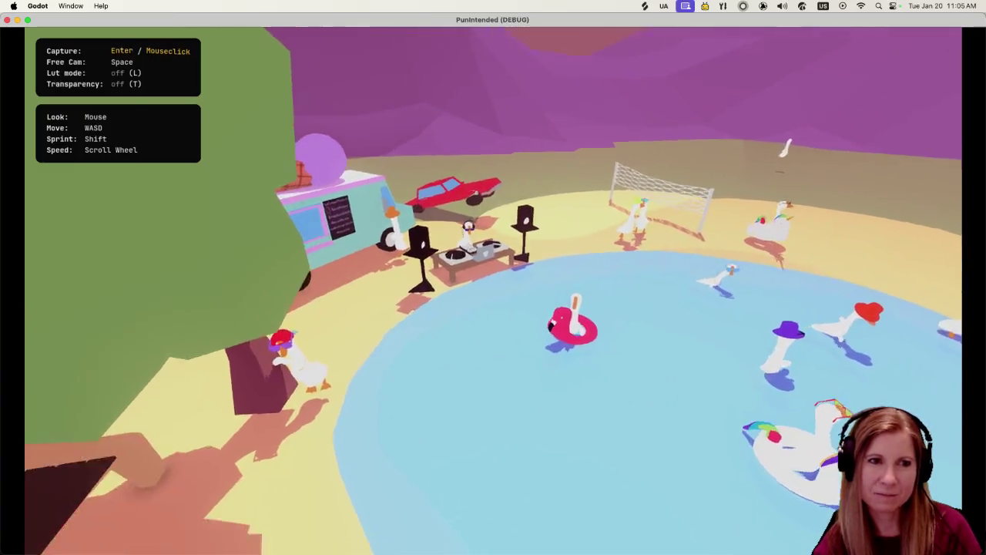
pyautogui.press('w')
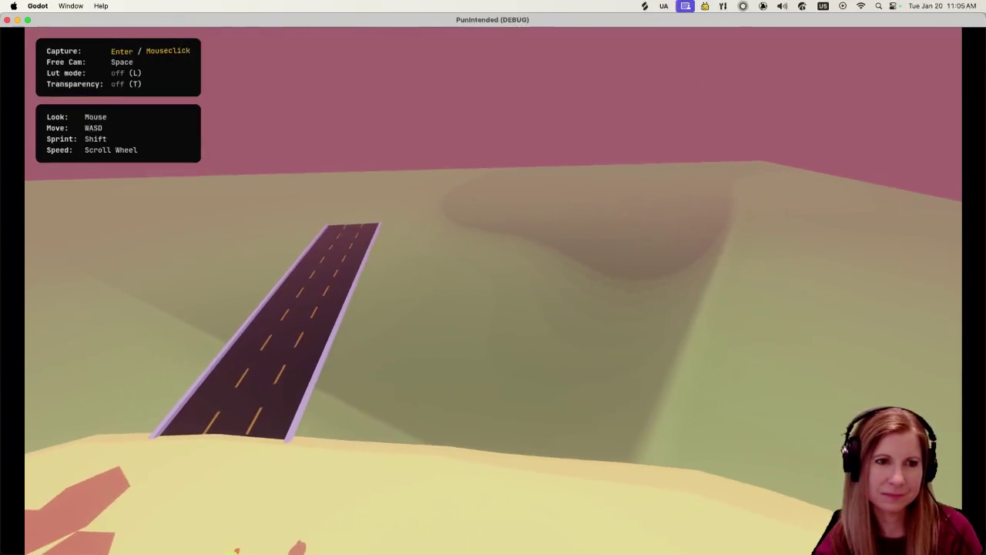
pyautogui.press('w')
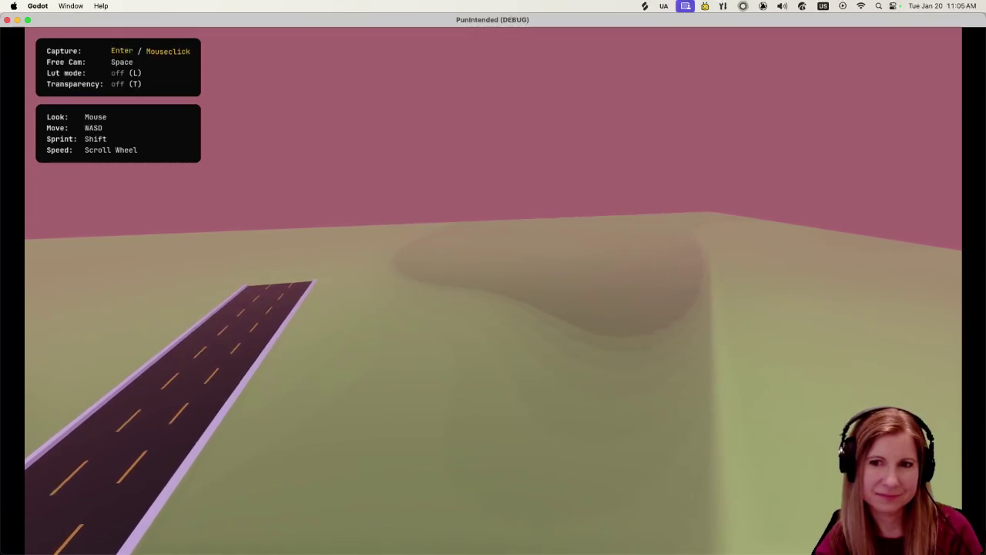
pyautogui.press('a')
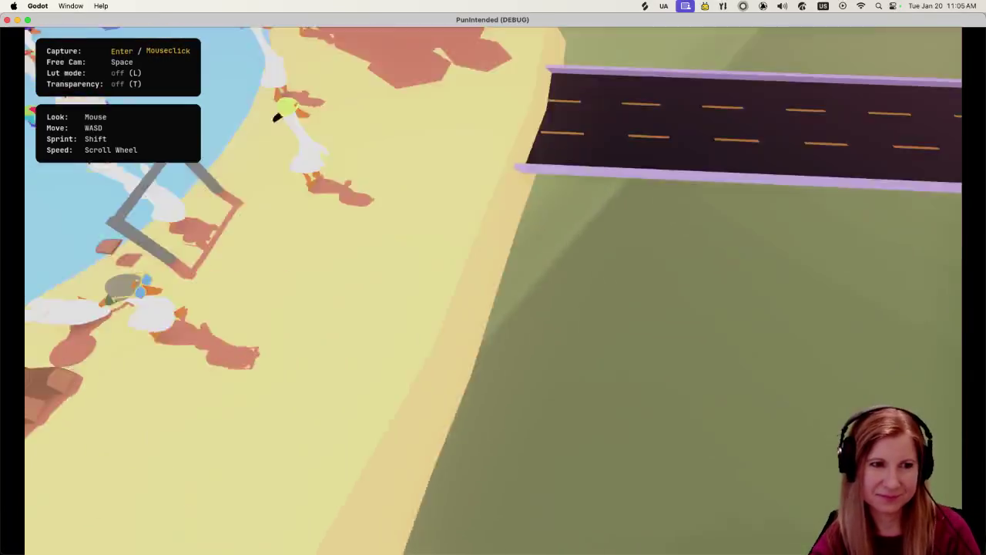
pyautogui.press('w')
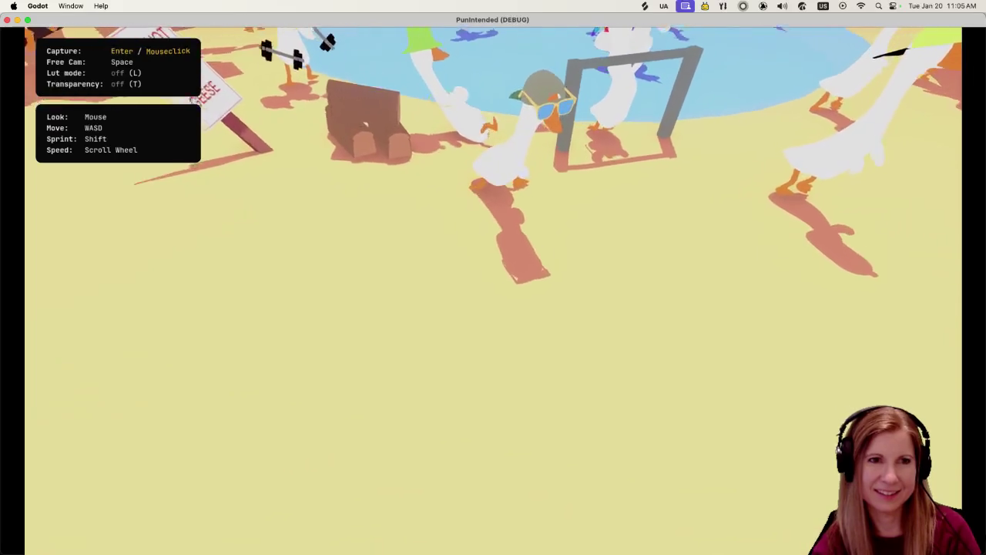
pyautogui.press('w')
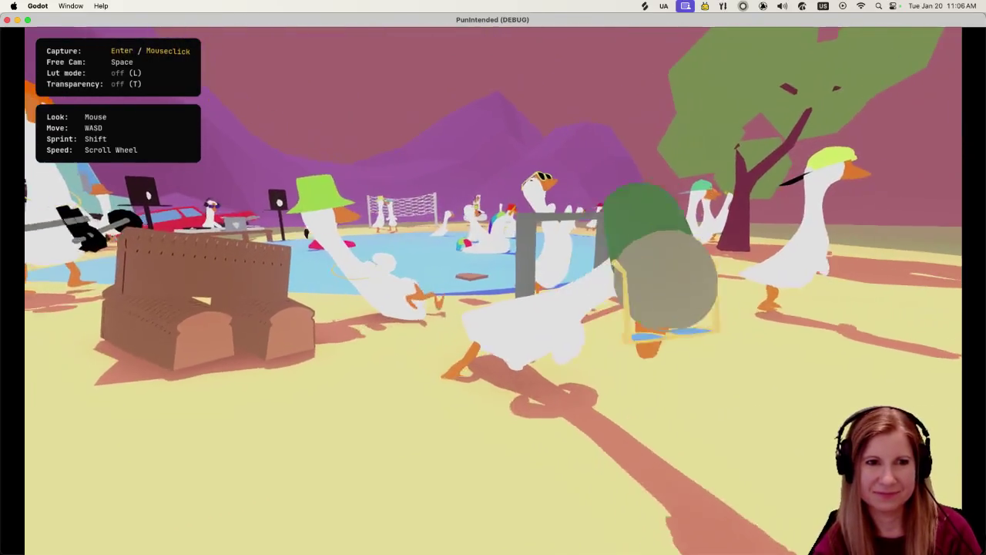
pyautogui.press('d')
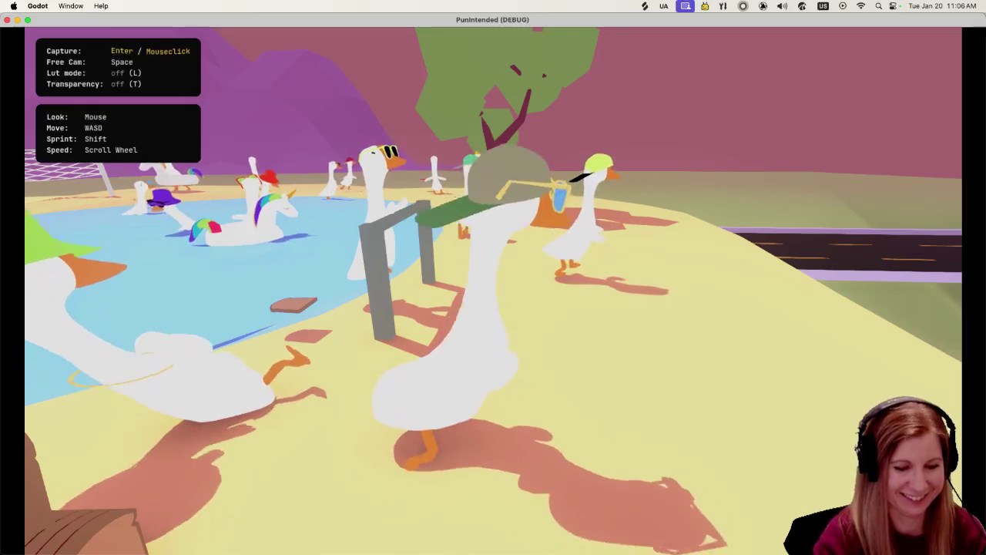
# - Stop the lake party game so the editor shows lake_party_marketing again
pyautogui.press('super+q')
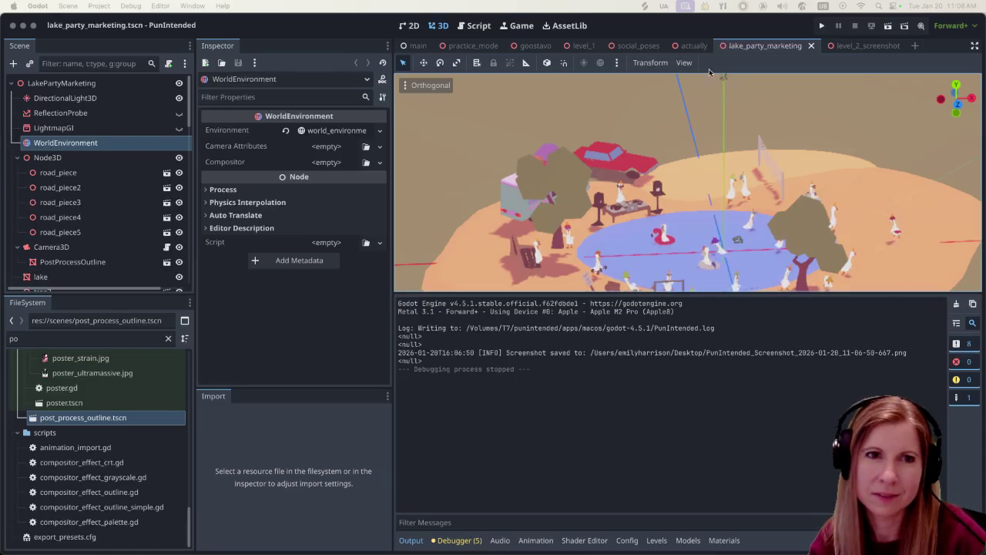
# - Switch to the actually scene with the bespectacled, buck-toothed goose
pyautogui.click(693, 45)
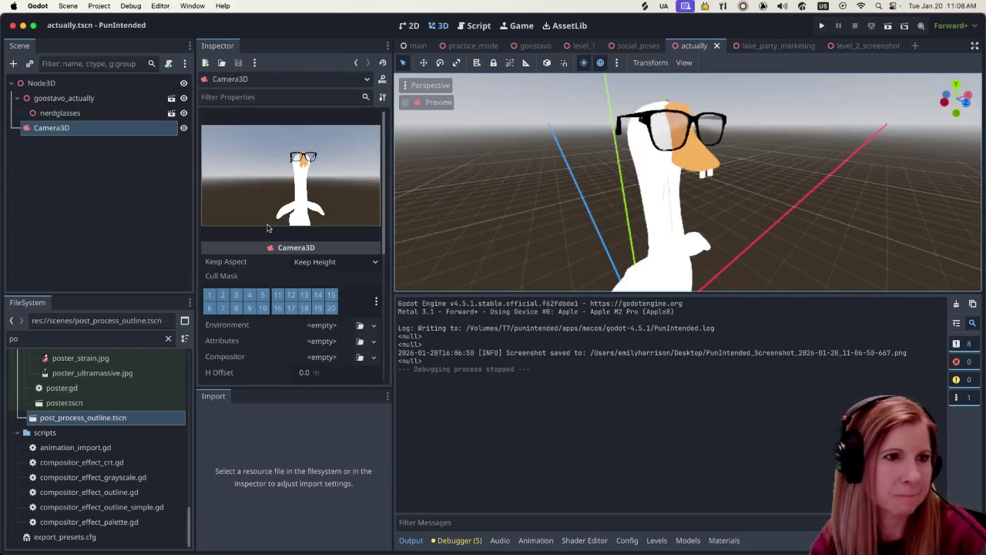
# - Instance post_process_outline.tscn under Camera3D and hide the Output panel to enlarge the view
pyautogui.moveTo(81, 420)
pyautogui.mouseDown()
pyautogui.moveTo(97, 245)
pyautogui.moveTo(57, 129)
pyautogui.mouseUp()
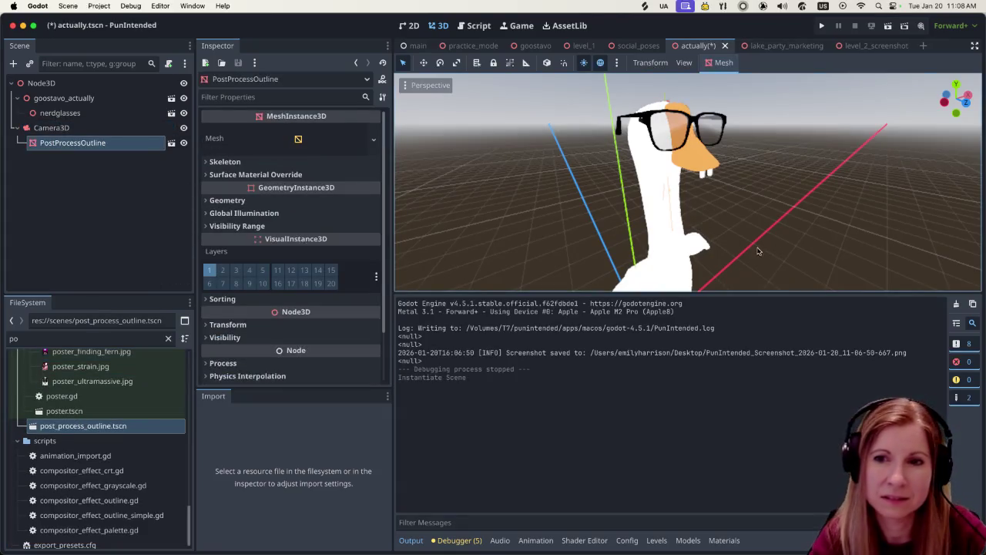
pyautogui.scroll(1, 787, 212)
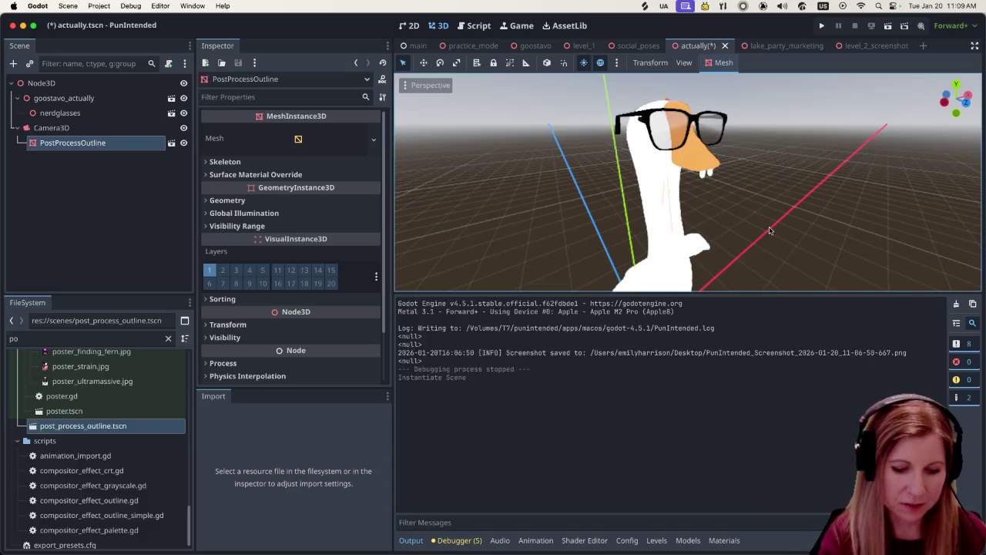
pyautogui.press('super+j')
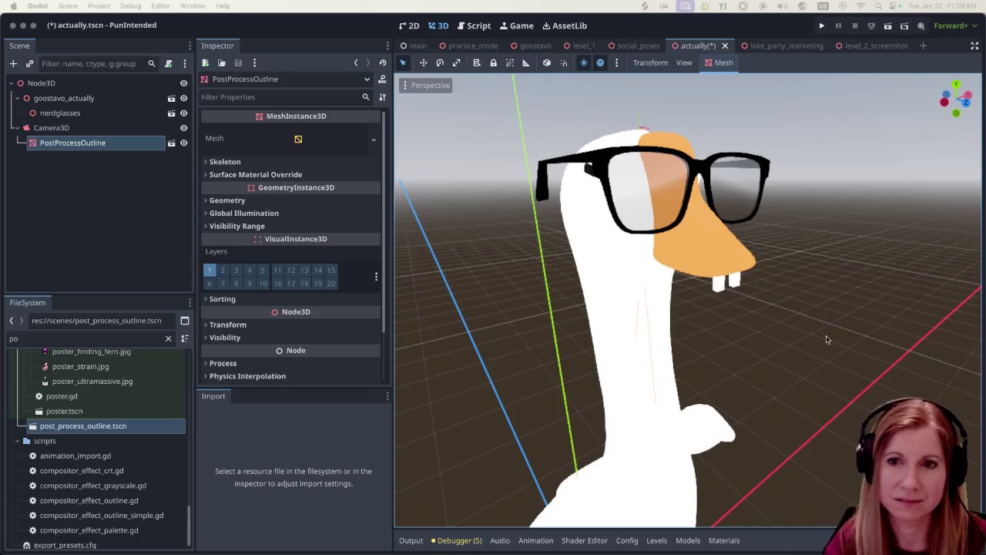
pyautogui.scroll(5, 824, 339)
pyautogui.scroll(-2, 853, 323)
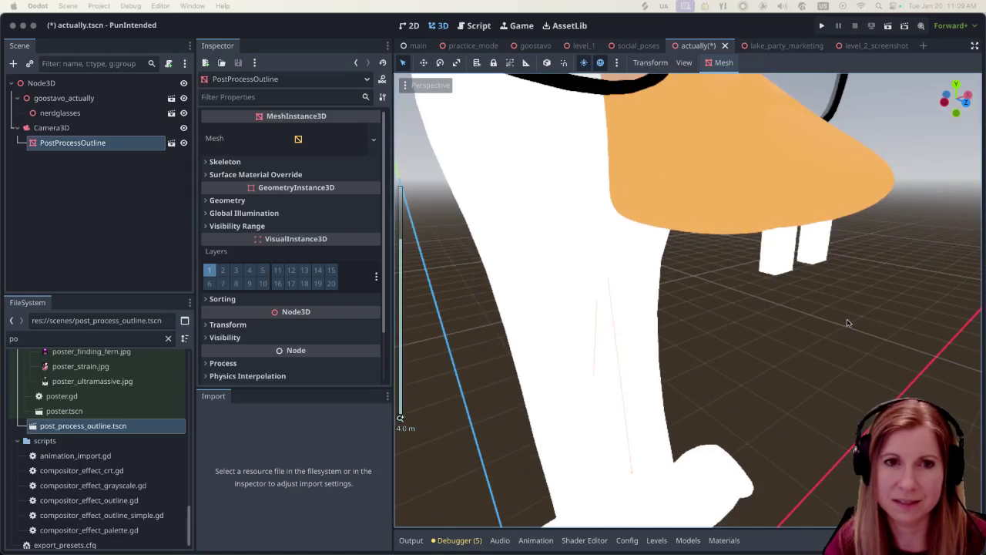
pyautogui.scroll(-2, 814, 316)
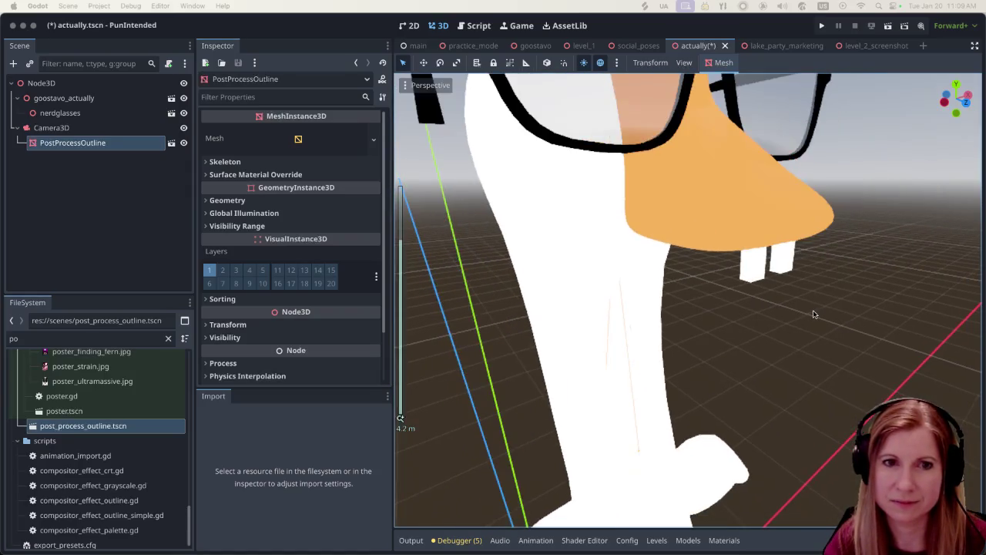
pyautogui.scroll(3, 864, 307)
pyautogui.scroll(-2, 863, 307)
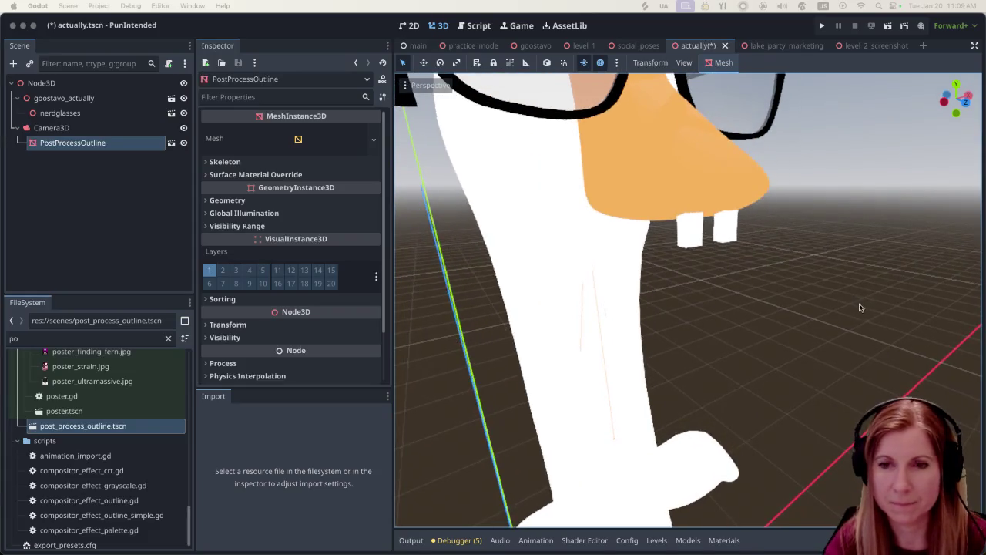
pyautogui.scroll(2, 852, 308)
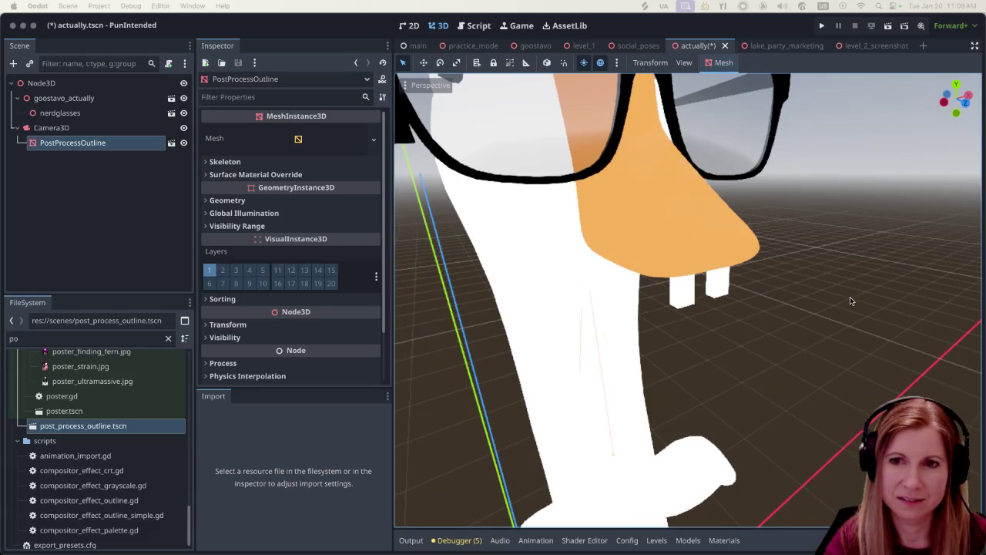
pyautogui.click(321, 31)
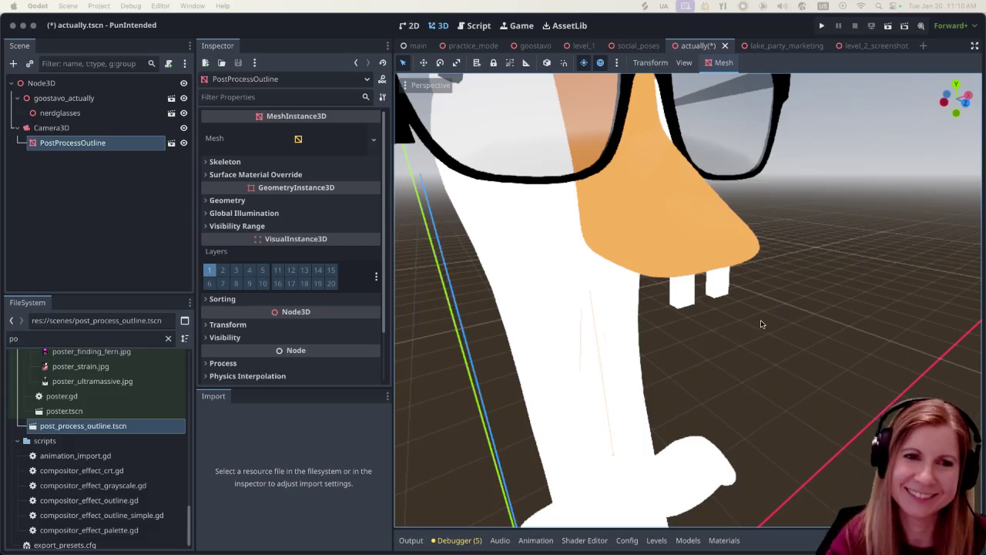
# - Select goostavo_actually and open teeth.tres from the Materials browser
pyautogui.click(696, 299)
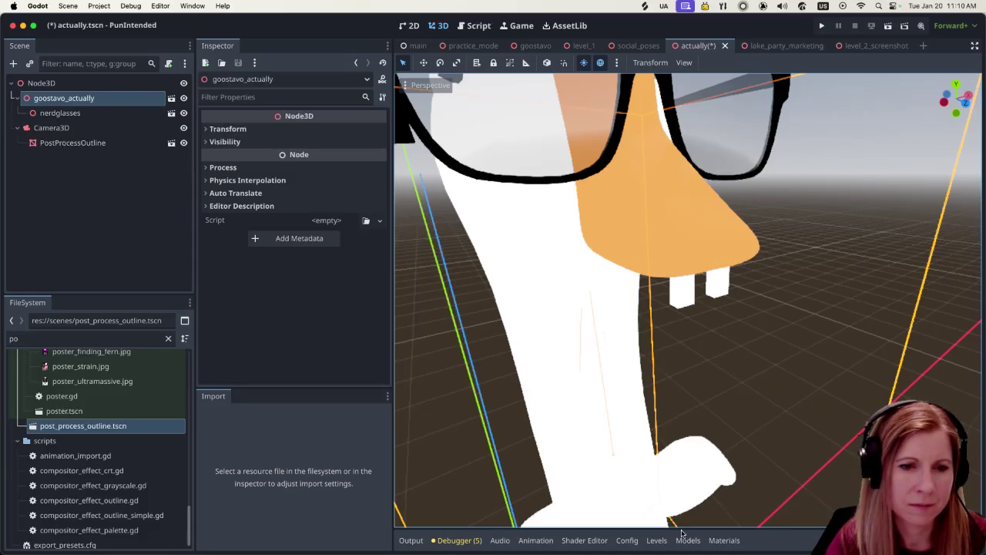
pyautogui.click(724, 540)
pyautogui.click(493, 409)
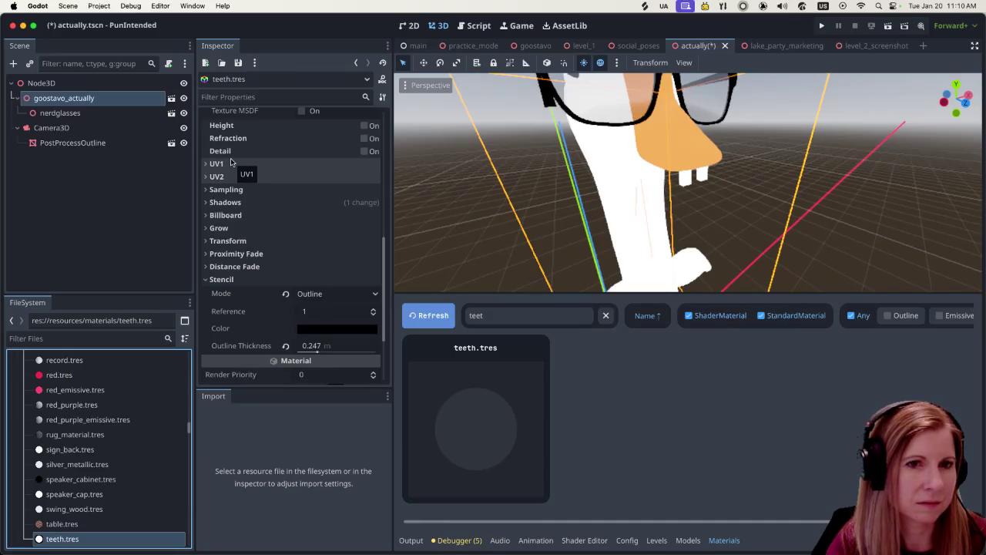
# - Try Per-Pixel shading on teeth.tres, revert to Unshaded, then view its 0.247 Stencil outline
pyautogui.scroll(3, 319, 214)
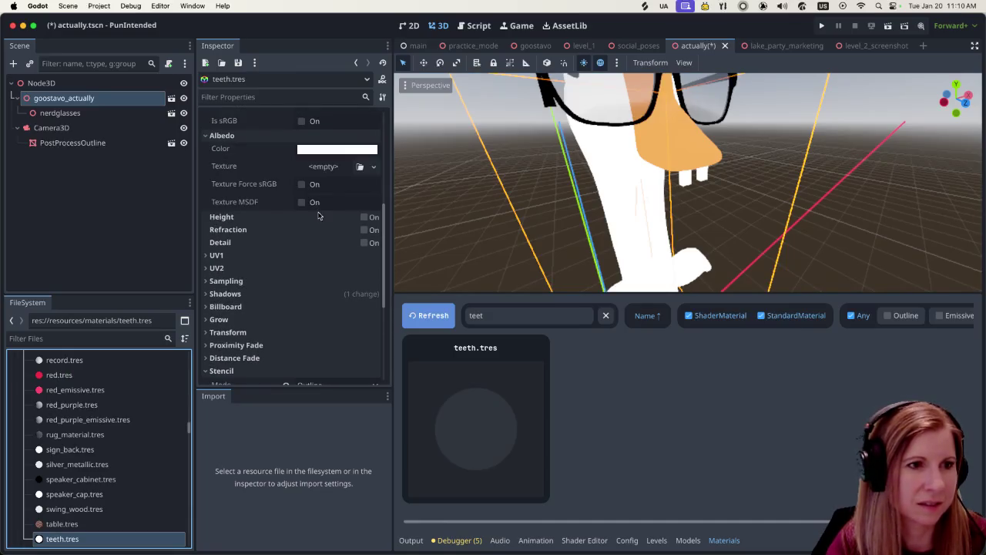
pyautogui.scroll(1, 316, 223)
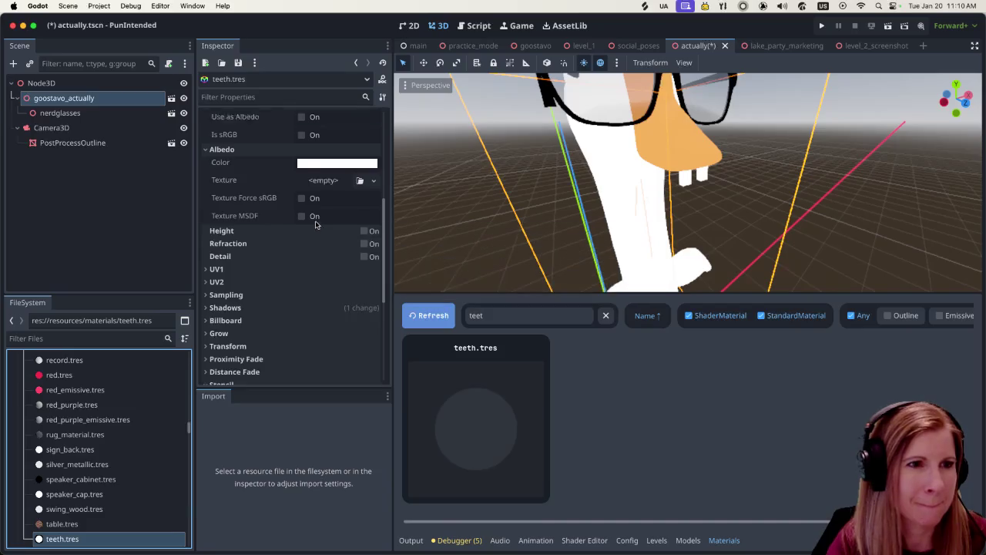
pyautogui.scroll(7, 315, 224)
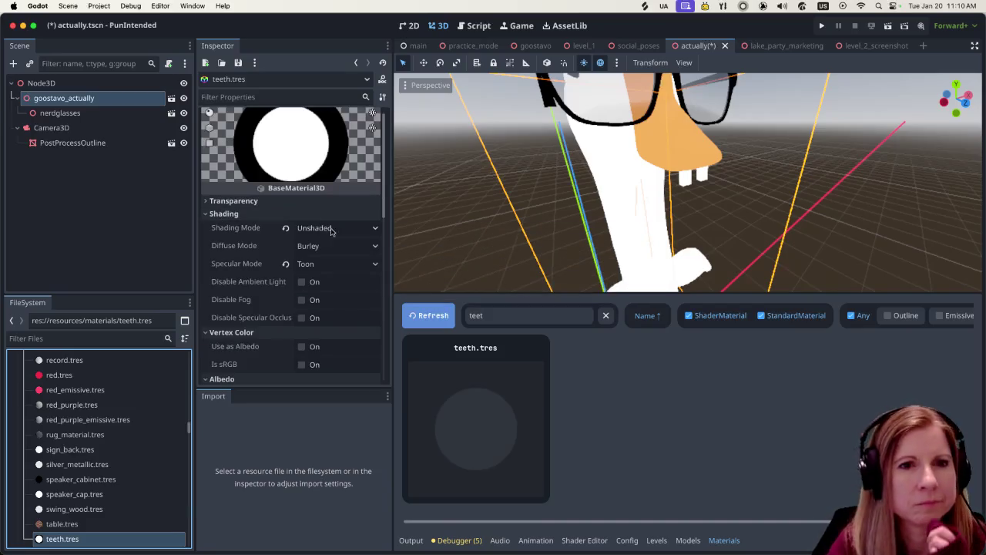
pyautogui.scroll(5, 696, 214)
pyautogui.scroll(-4, 502, 183)
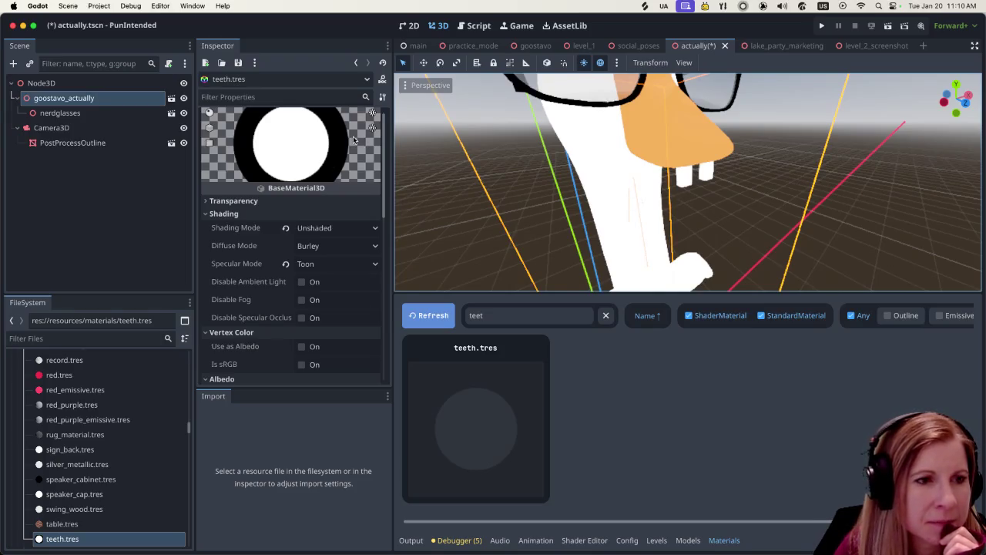
pyautogui.click(350, 228)
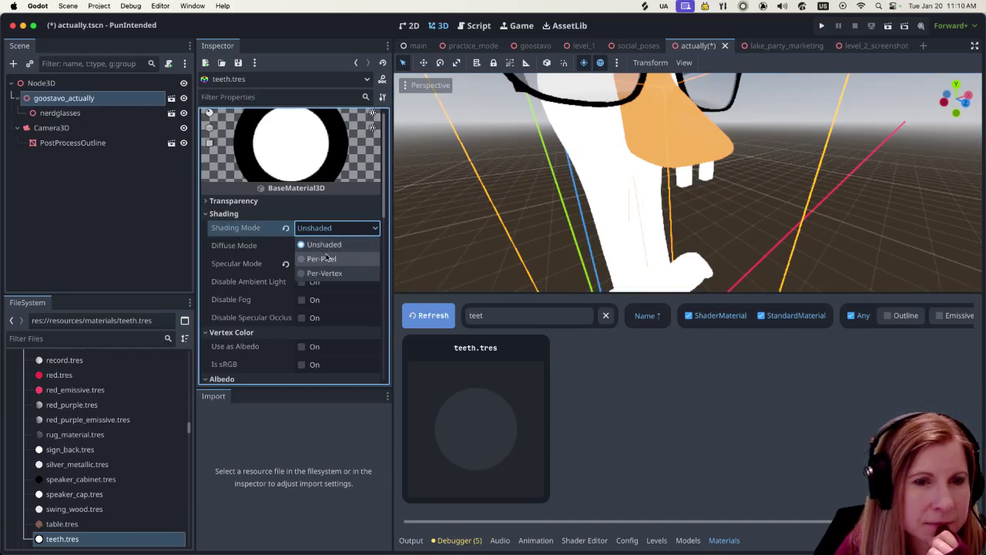
pyautogui.click(324, 259)
pyautogui.click(343, 228)
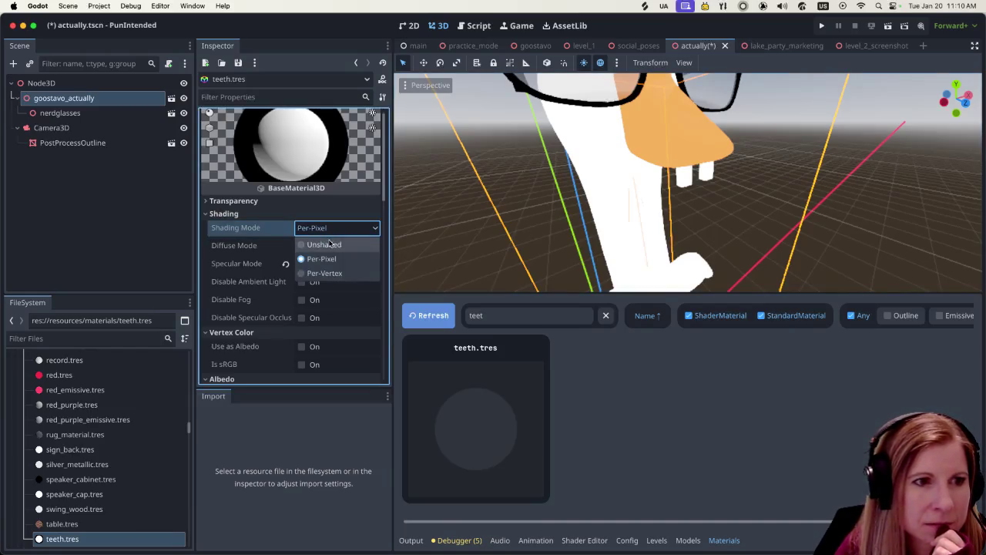
pyautogui.click(339, 245)
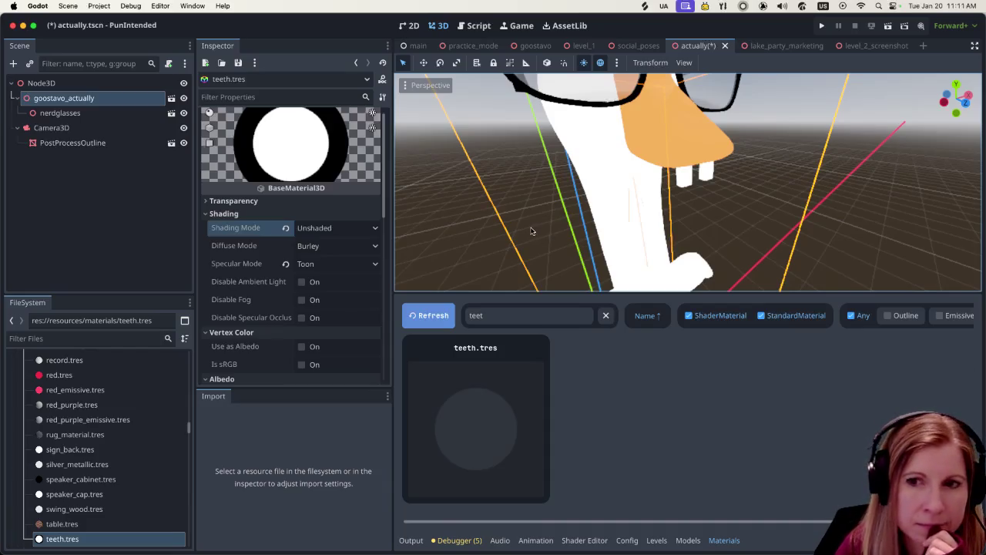
pyautogui.scroll(-1, 314, 298)
pyautogui.scroll(-10, 314, 298)
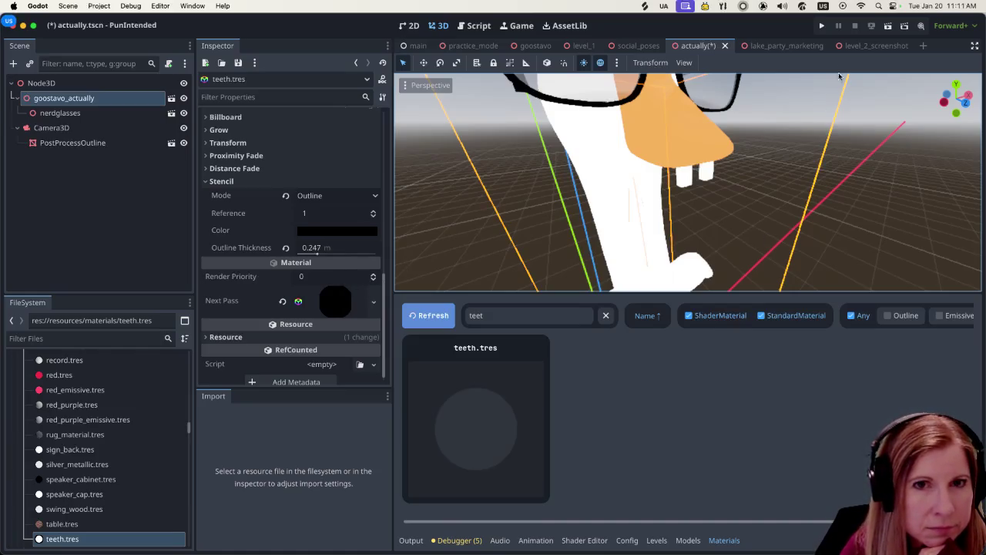
# - Save the actually scene and fly the game's free camera around the goose's beak and head
pyautogui.press('super+s')
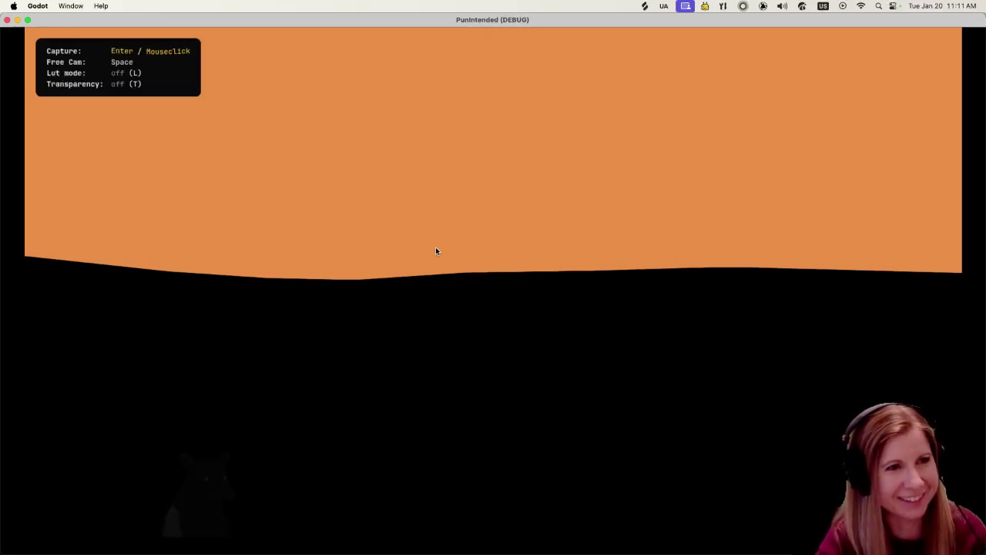
pyautogui.click(475, 251)
pyautogui.press('s')
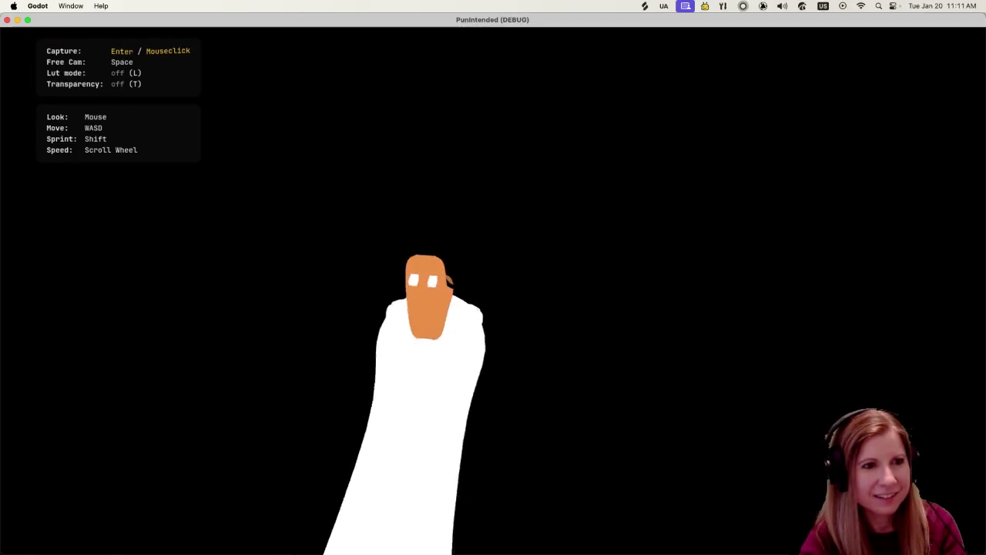
pyautogui.press('w')
pyautogui.press('s')
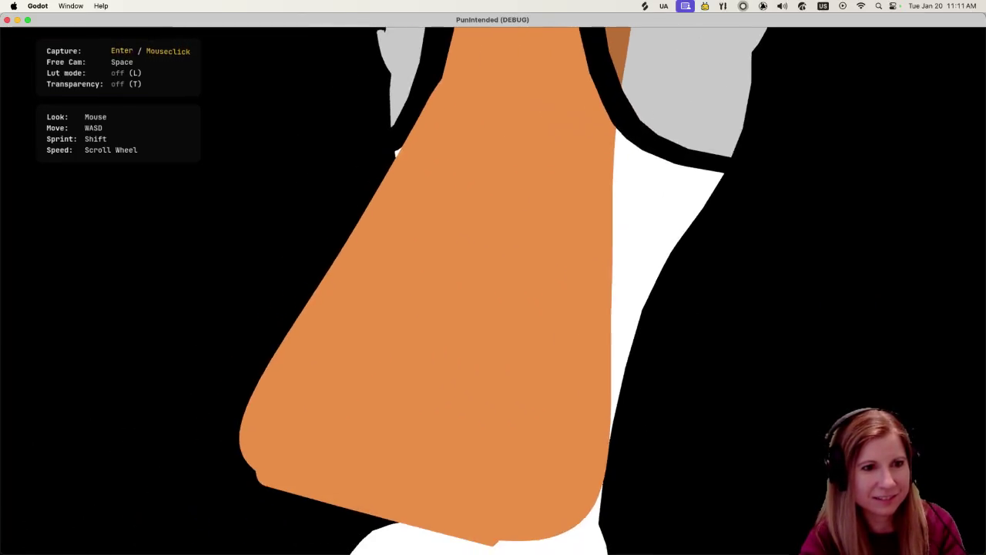
pyautogui.press('w')
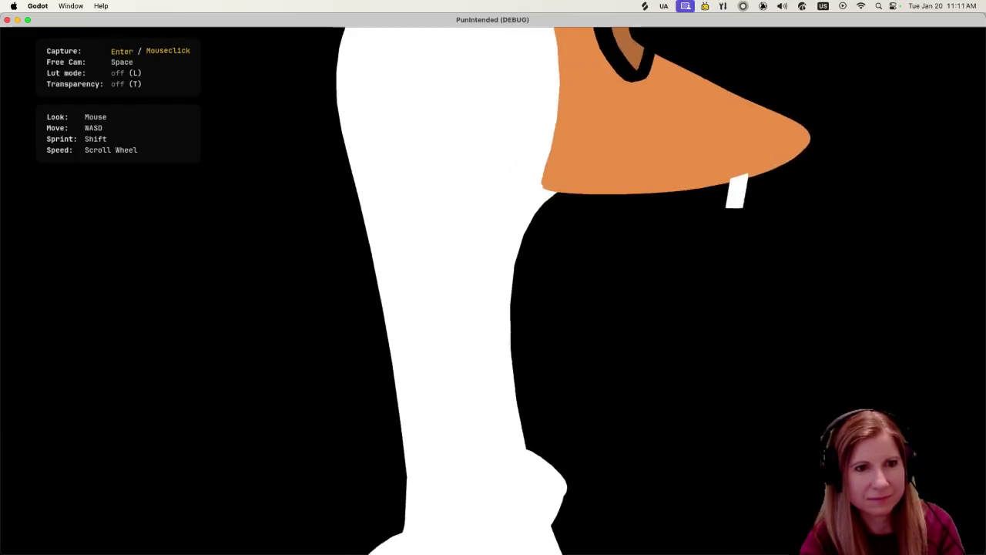
pyautogui.press('s')
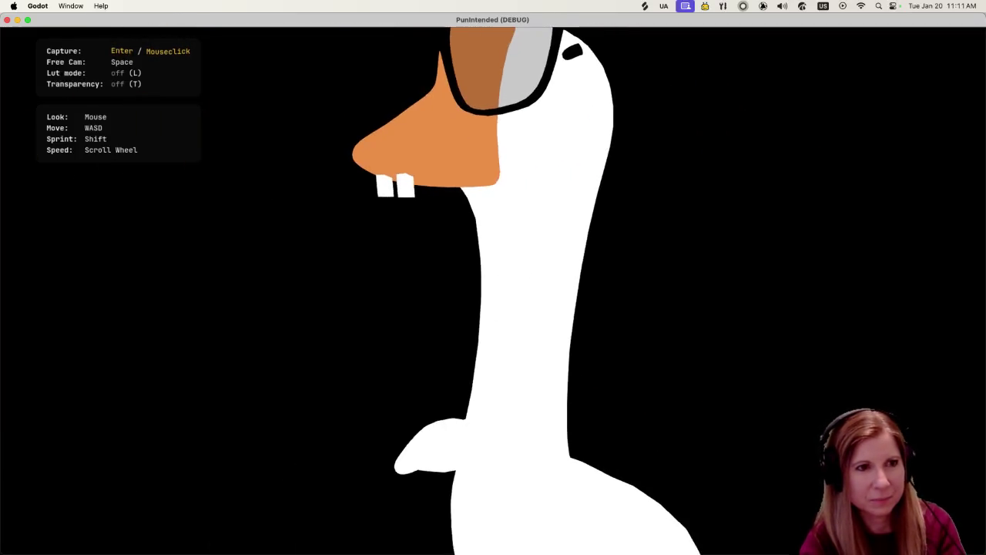
# - Frame the goose from side and front views, then quit the running game
pyautogui.press('a')
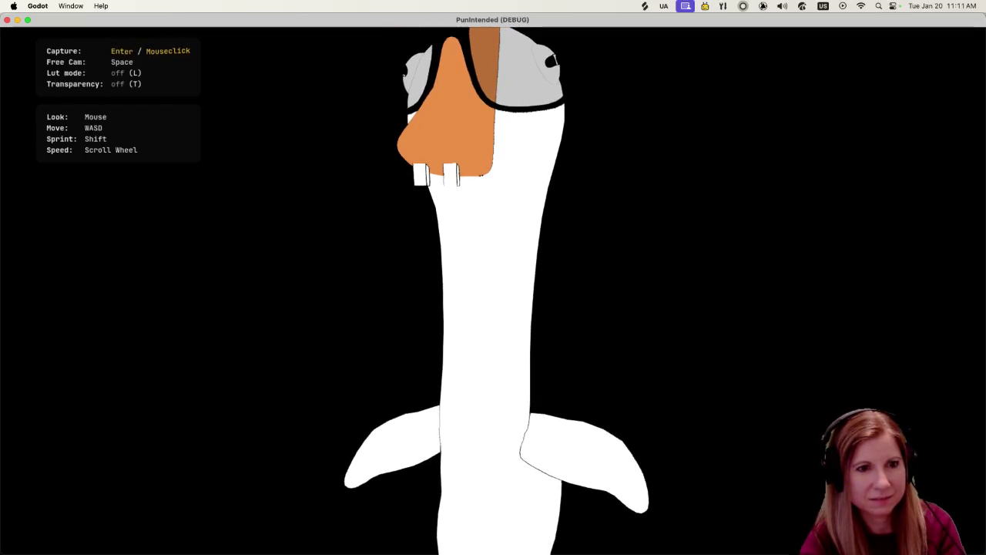
pyautogui.press('d')
pyautogui.press('a')
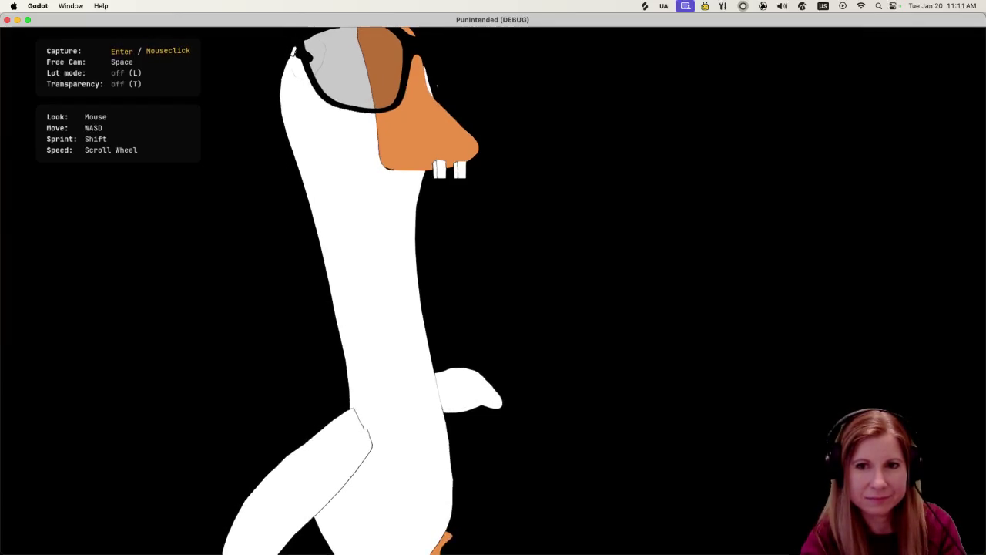
pyautogui.press('e')
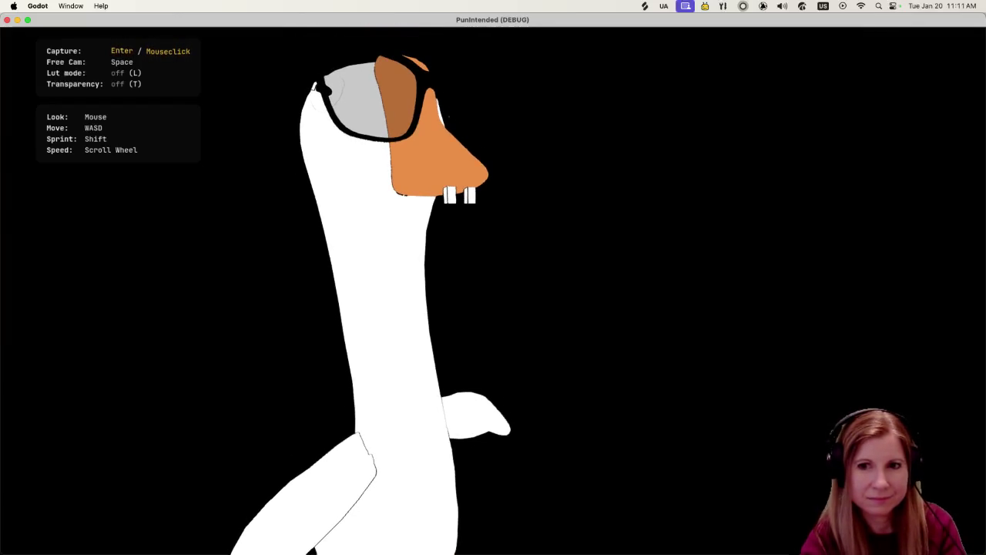
pyautogui.press('s')
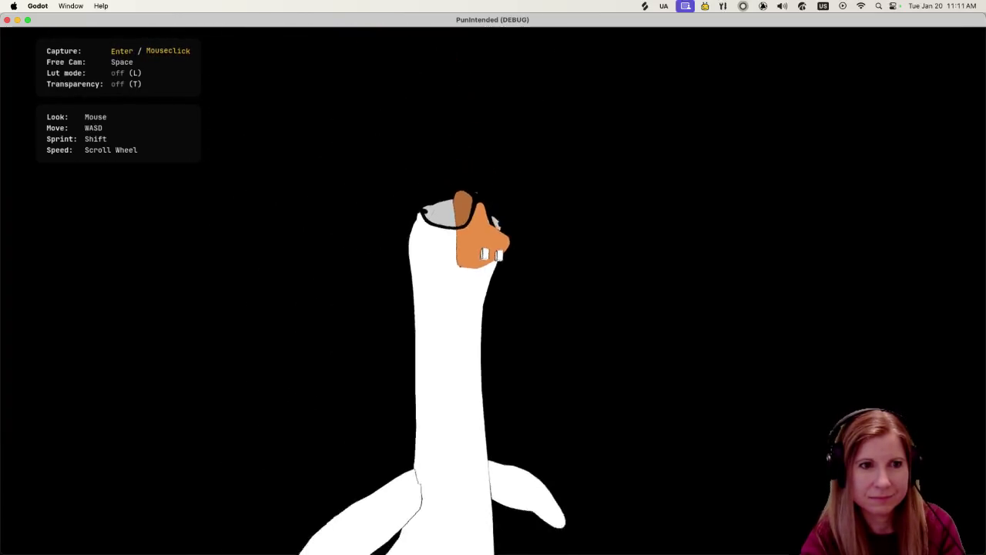
pyautogui.press('q')
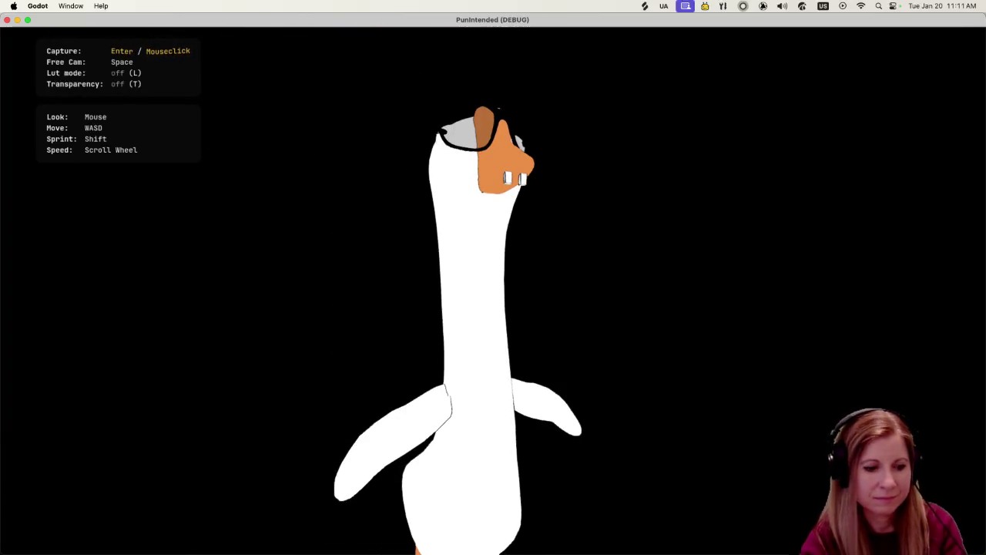
pyautogui.press('q')
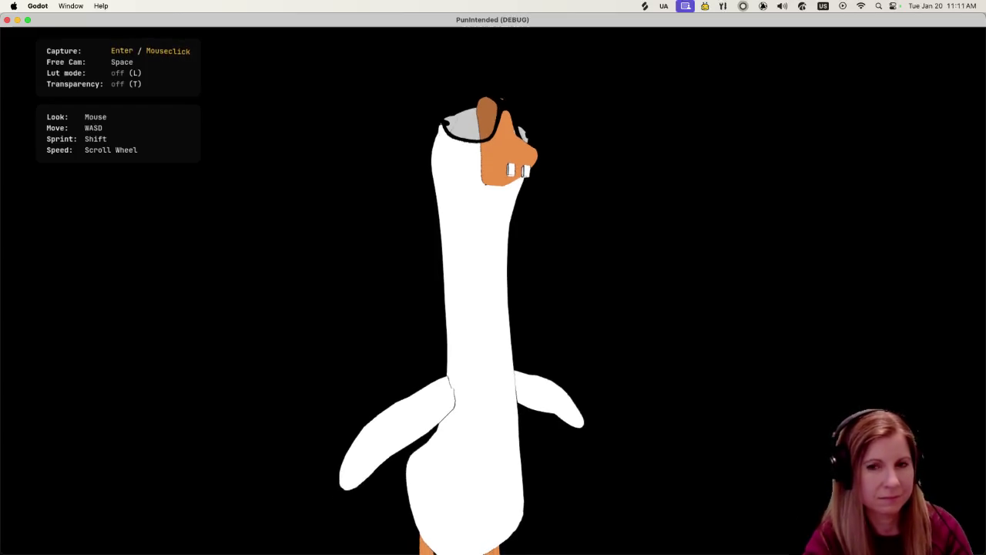
pyautogui.press('super+q')
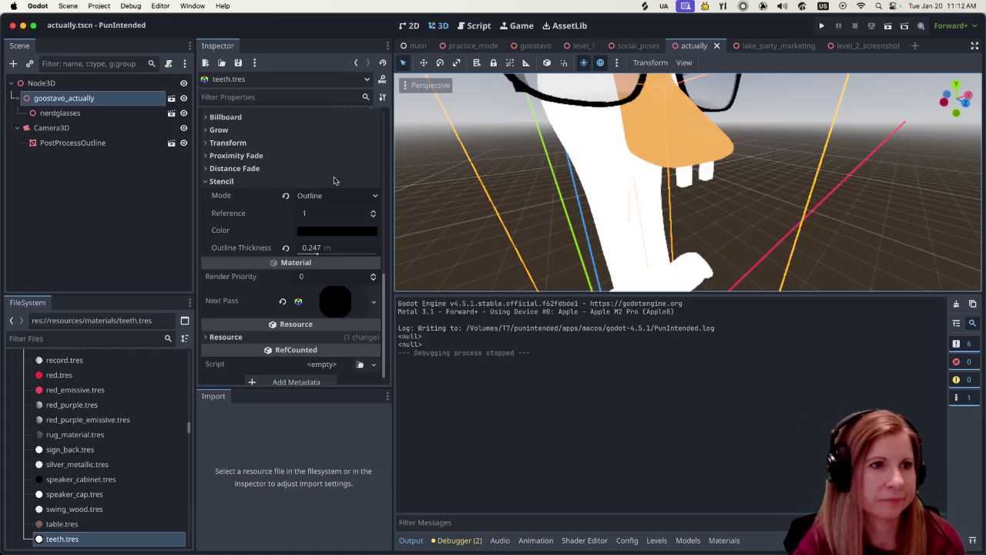
pyautogui.scroll(10, 334, 180)
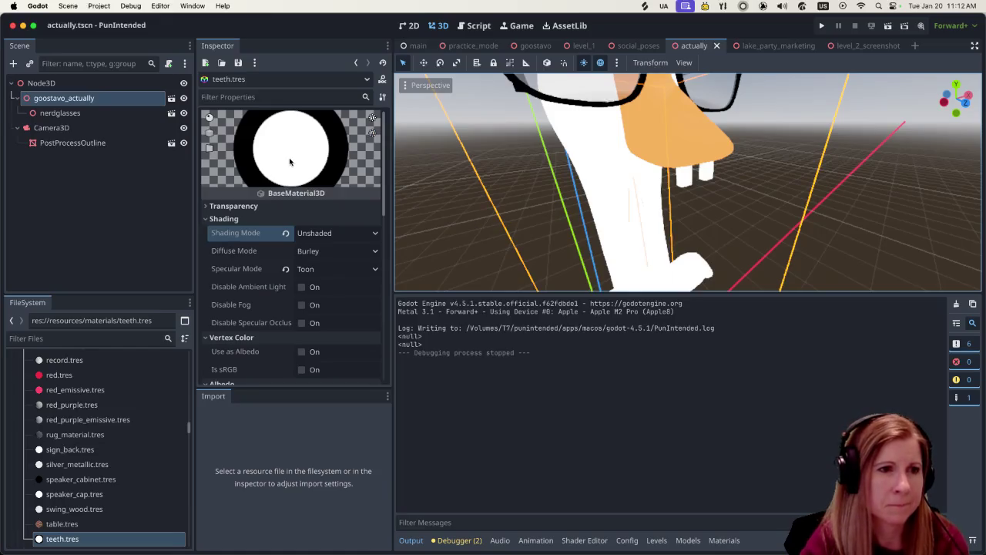
pyautogui.scroll(-3, 310, 181)
pyautogui.scroll(-3, 312, 185)
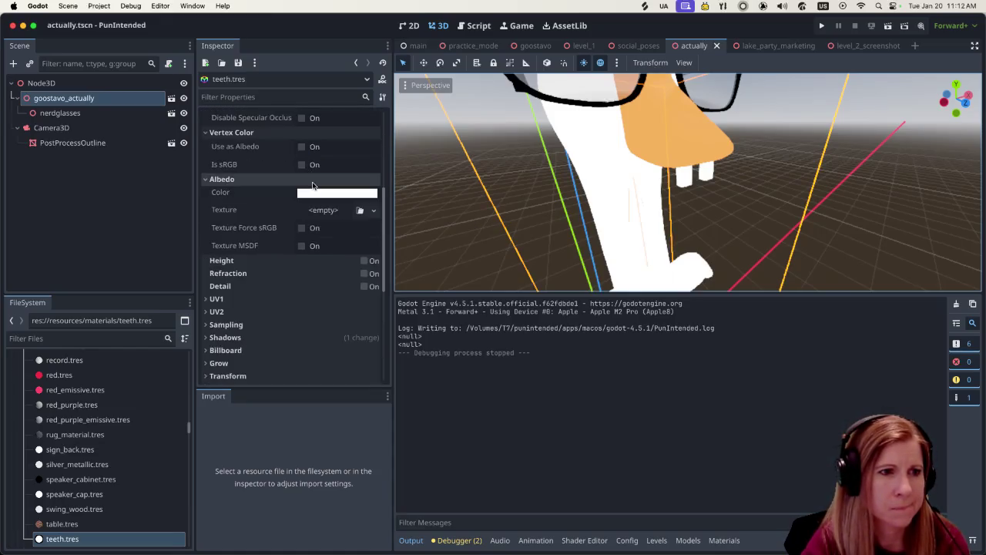
pyautogui.scroll(-3, 312, 185)
pyautogui.scroll(-2, 312, 185)
pyautogui.scroll(-2, 312, 186)
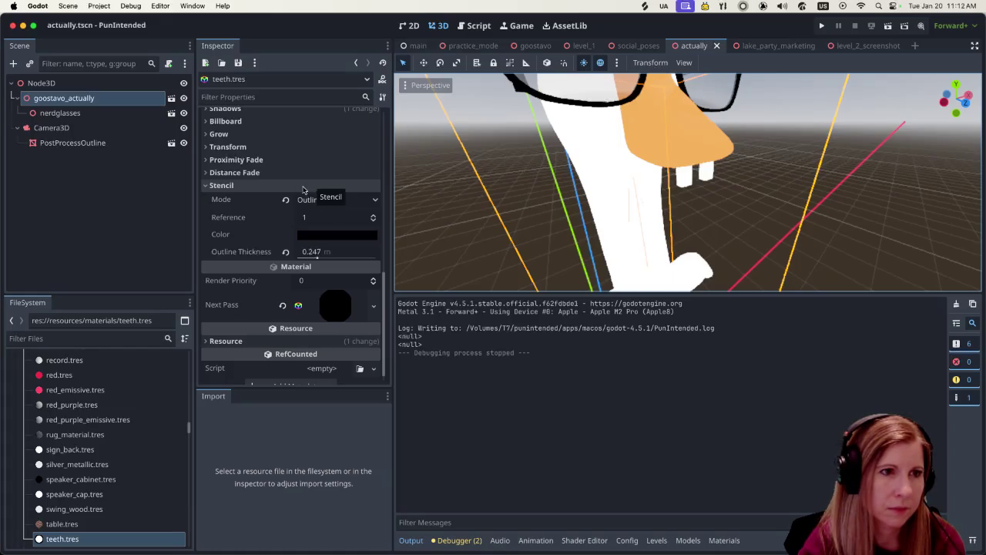
pyautogui.scroll(5, 304, 187)
pyautogui.scroll(2, 302, 184)
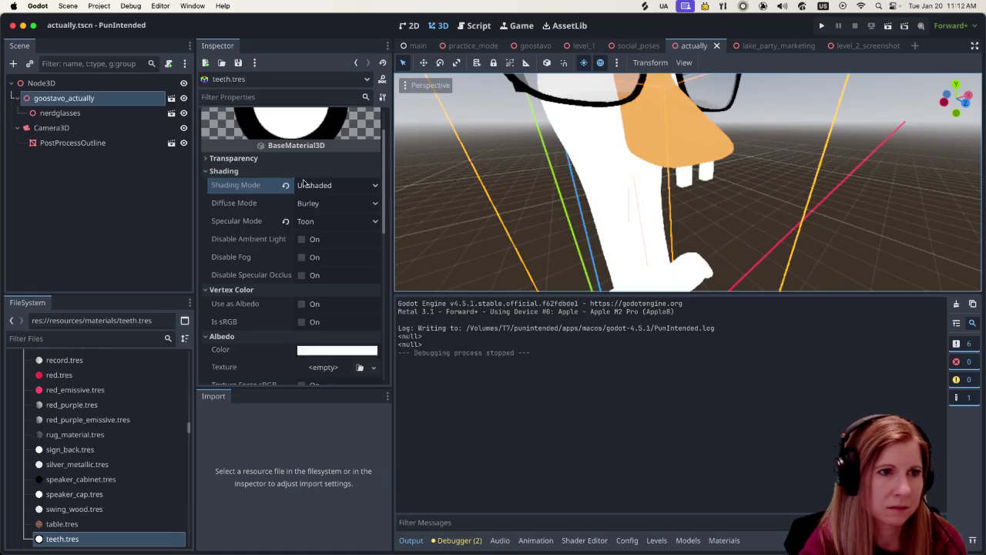
pyautogui.scroll(-3, 303, 185)
pyautogui.scroll(-4, 302, 188)
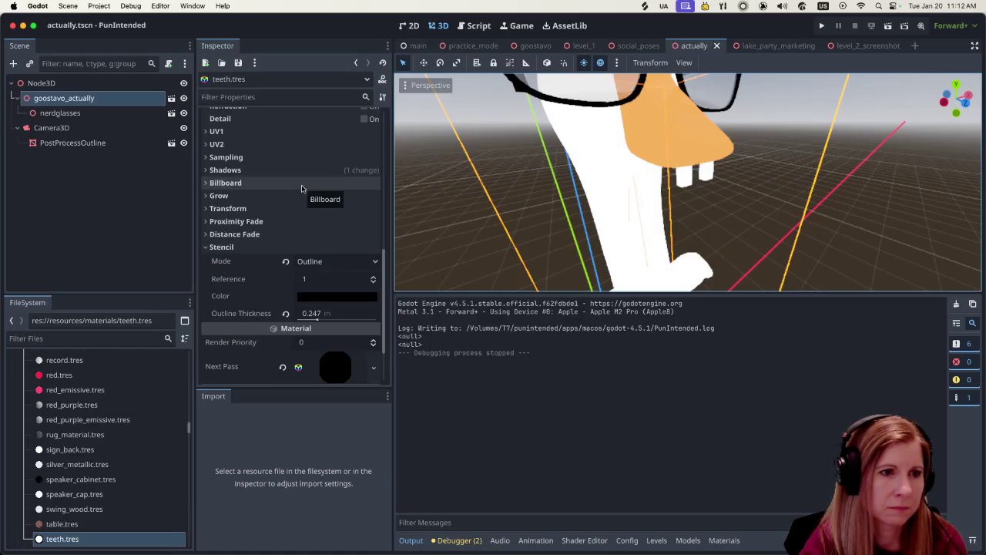
pyautogui.scroll(-2, 301, 189)
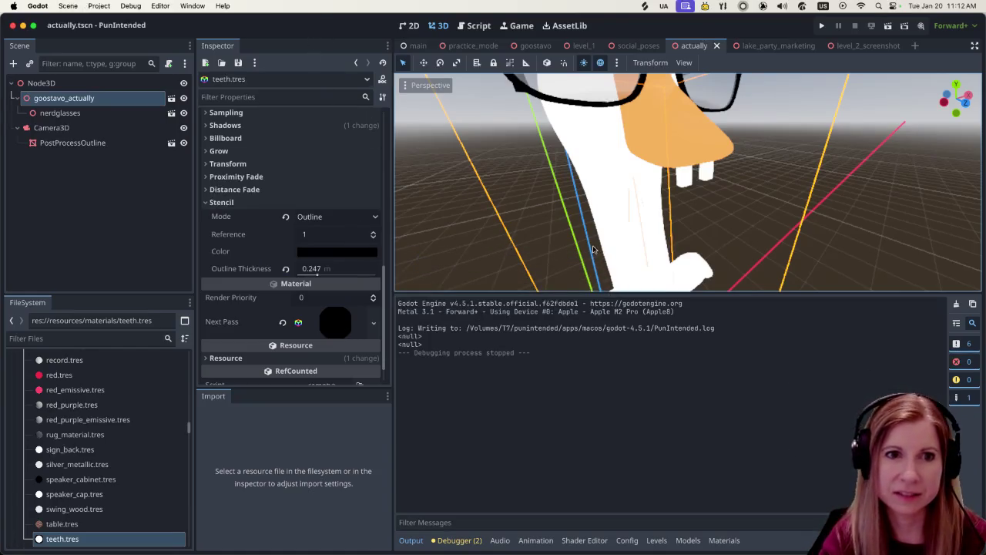
pyautogui.scroll(10, 323, 235)
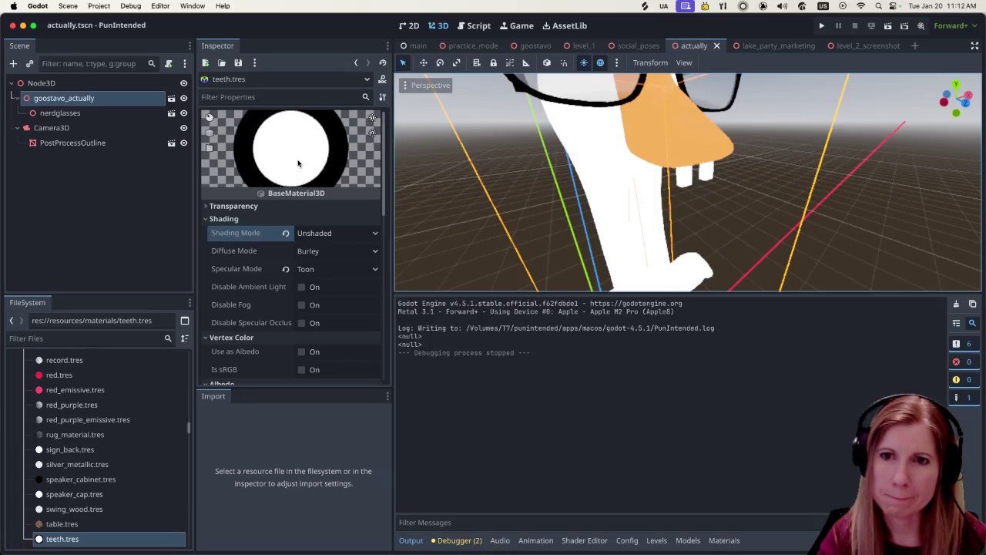
pyautogui.click(103, 541)
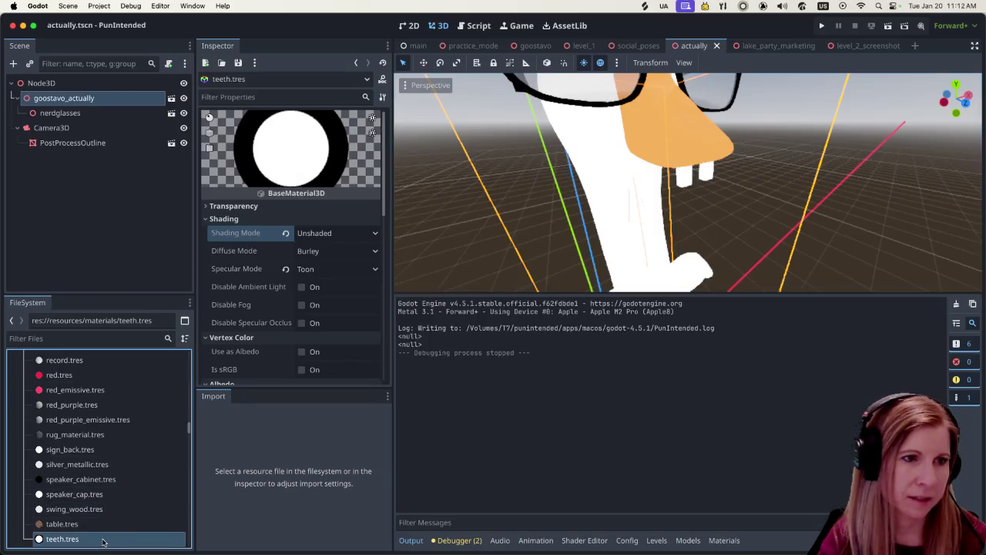
pyautogui.click(107, 524)
pyautogui.click(105, 540)
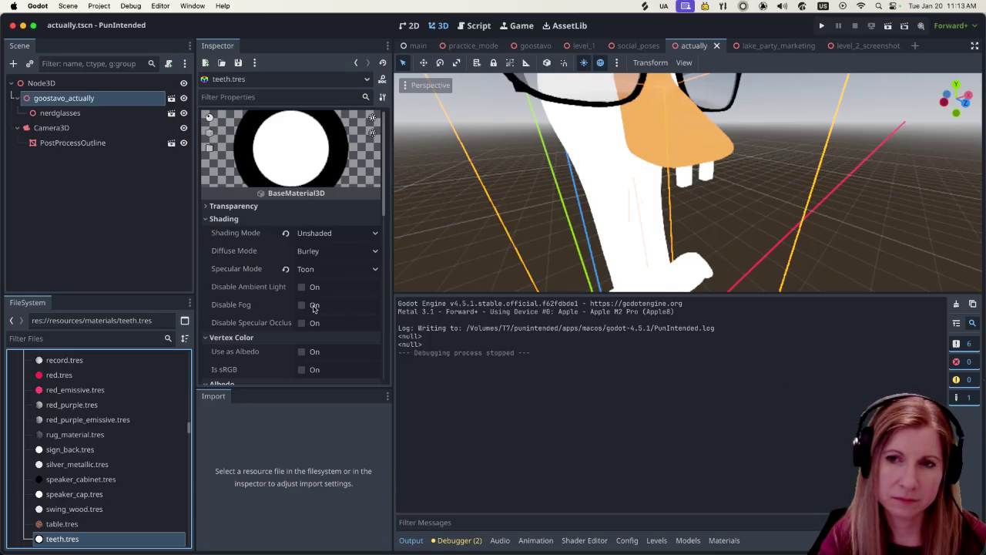
pyautogui.scroll(-6, 314, 293)
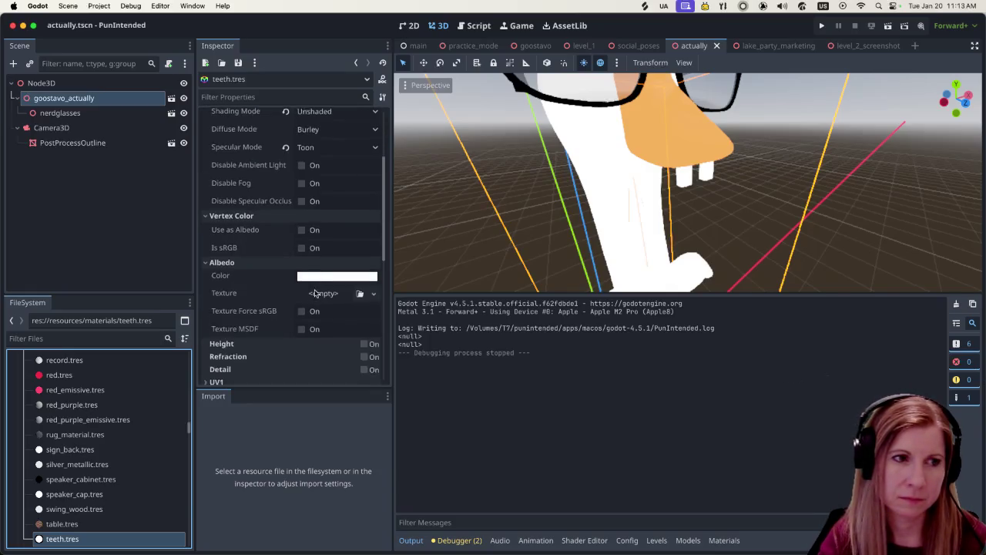
pyautogui.scroll(-3, 311, 293)
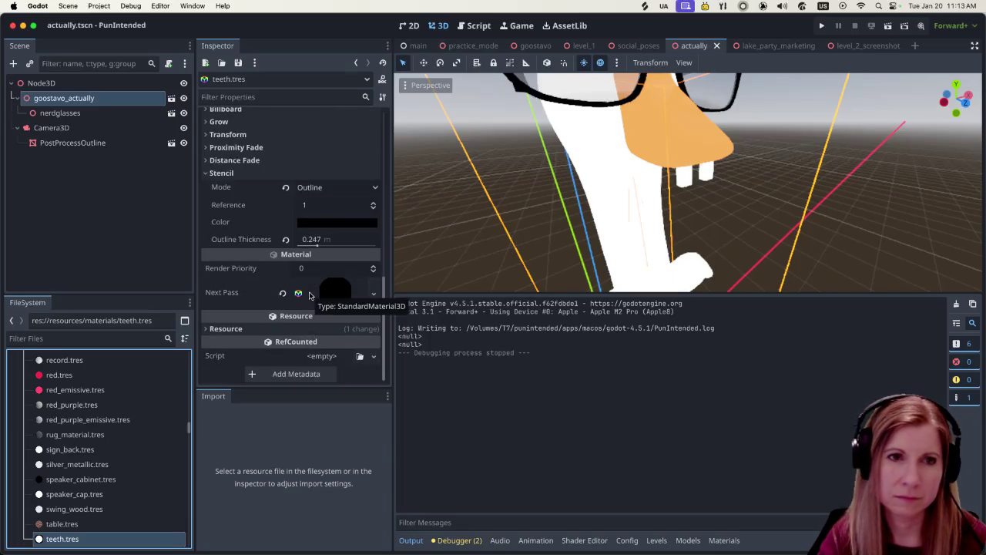
pyautogui.scroll(8, 705, 196)
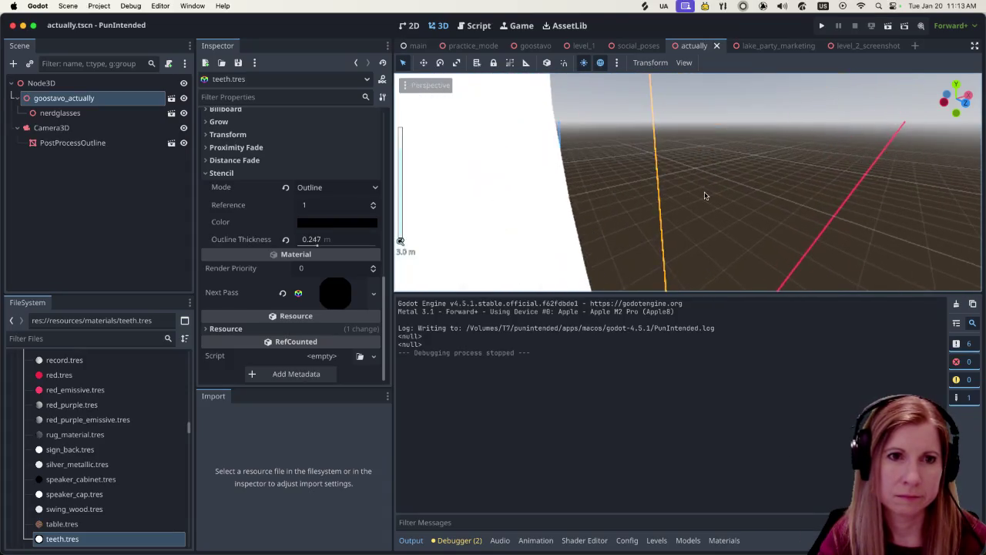
pyautogui.scroll(-3, 704, 196)
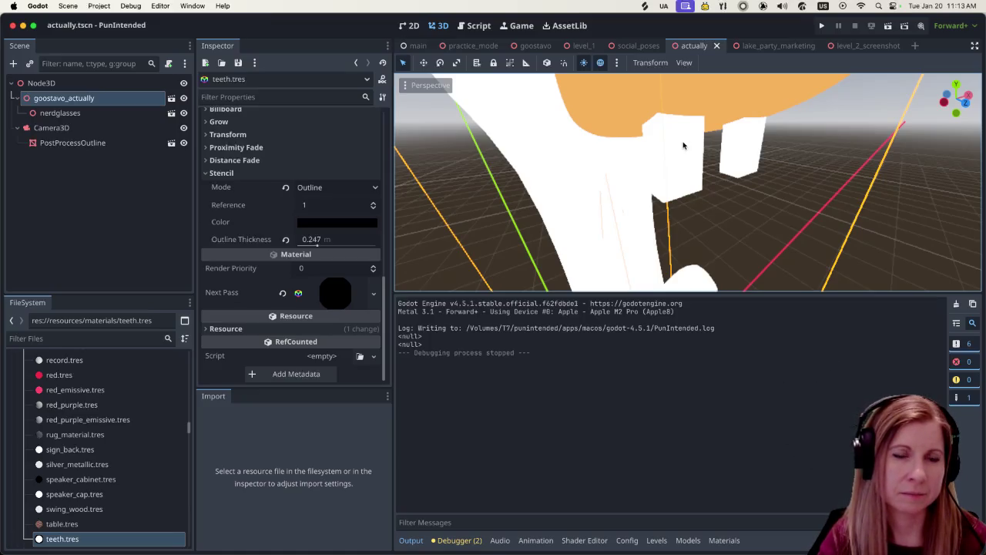
# - Add a WorldEnvironment node to the actually scene, found by searching 'world'
pyautogui.click(136, 223)
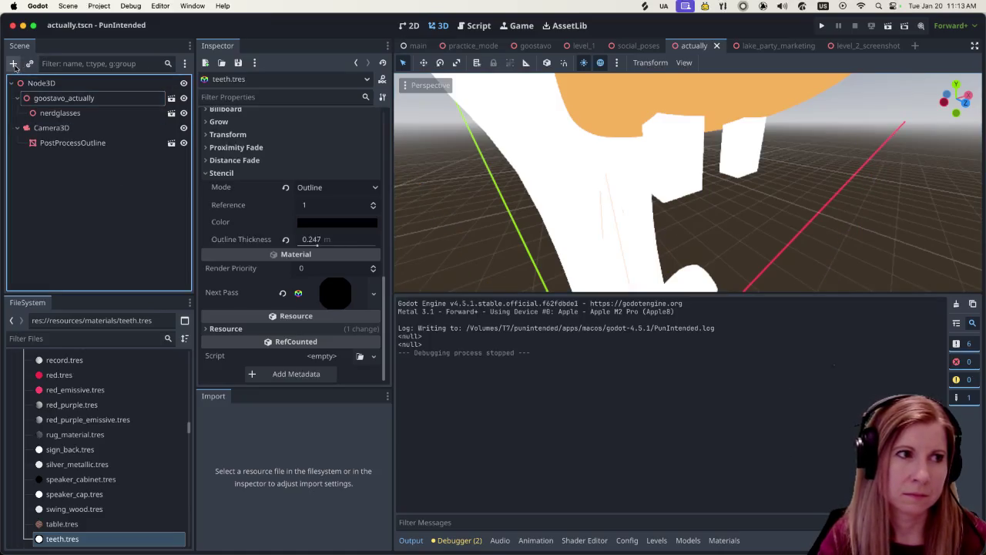
pyautogui.click(13, 64)
pyautogui.write('world')
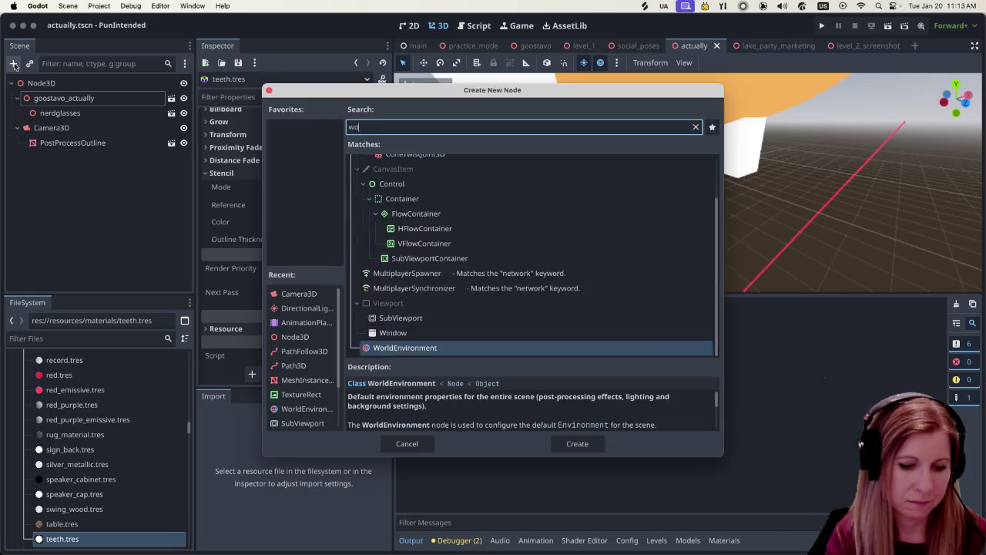
pyautogui.click(577, 444)
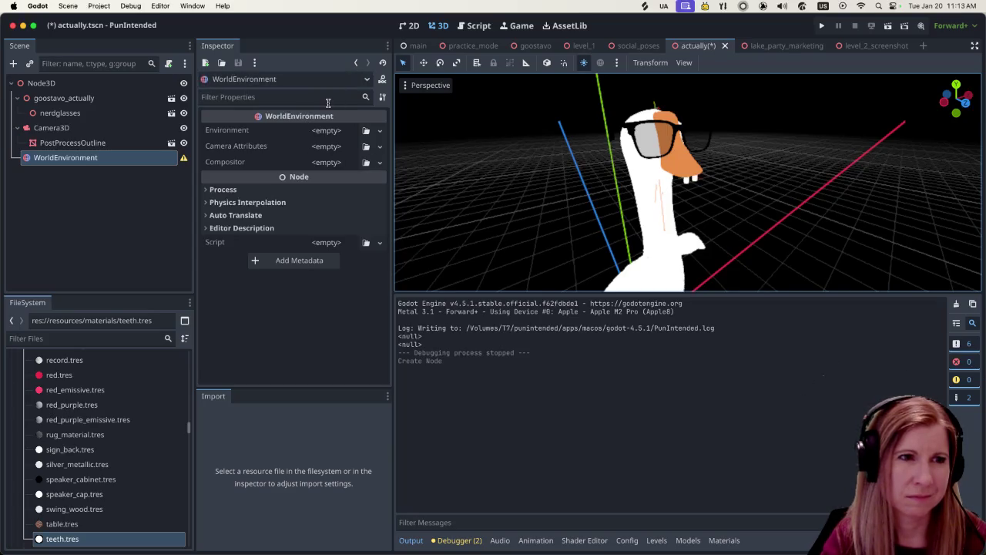
# - Give the WorldEnvironment a new Environment with Background Mode set to Sky
pyautogui.click(343, 132)
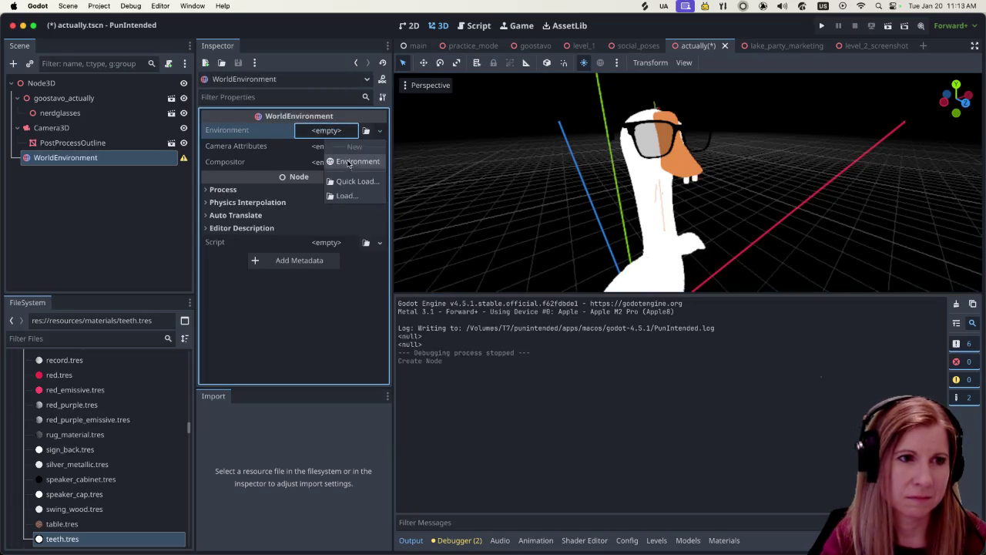
pyautogui.click(350, 162)
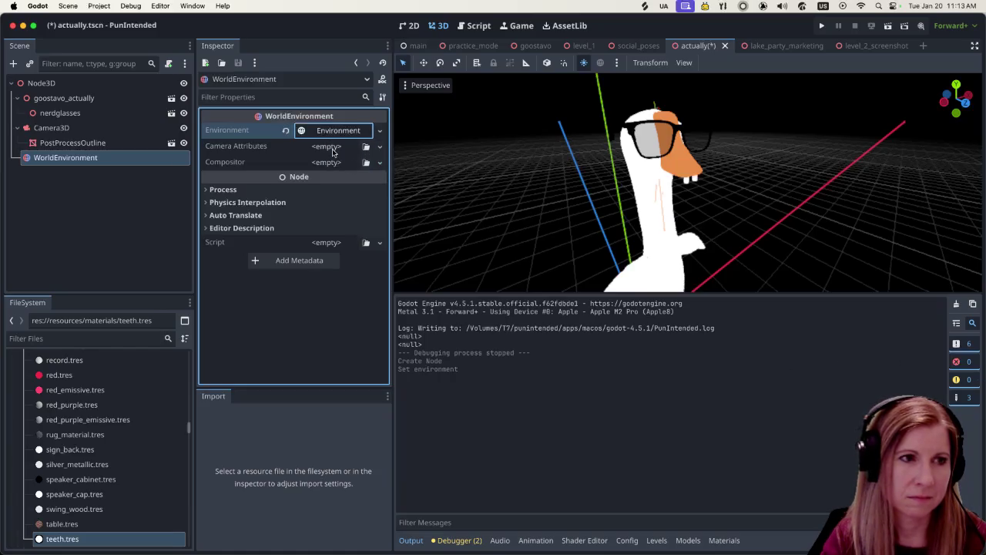
pyautogui.click(327, 132)
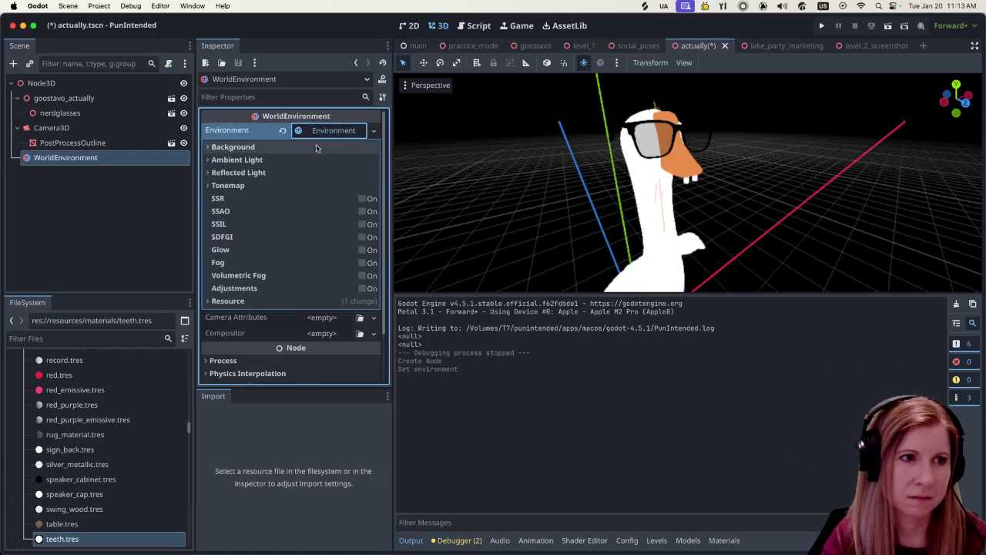
pyautogui.click(209, 147)
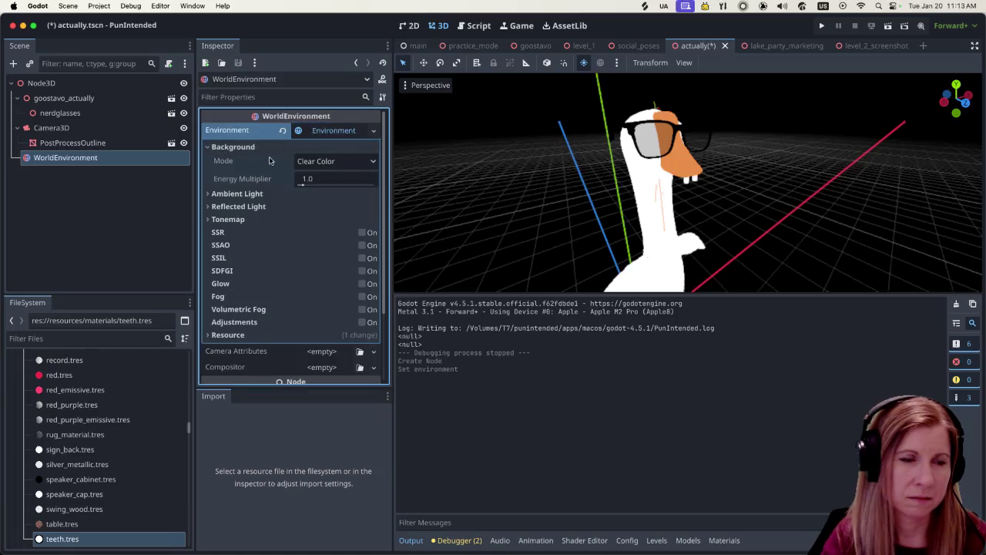
pyautogui.click(370, 162)
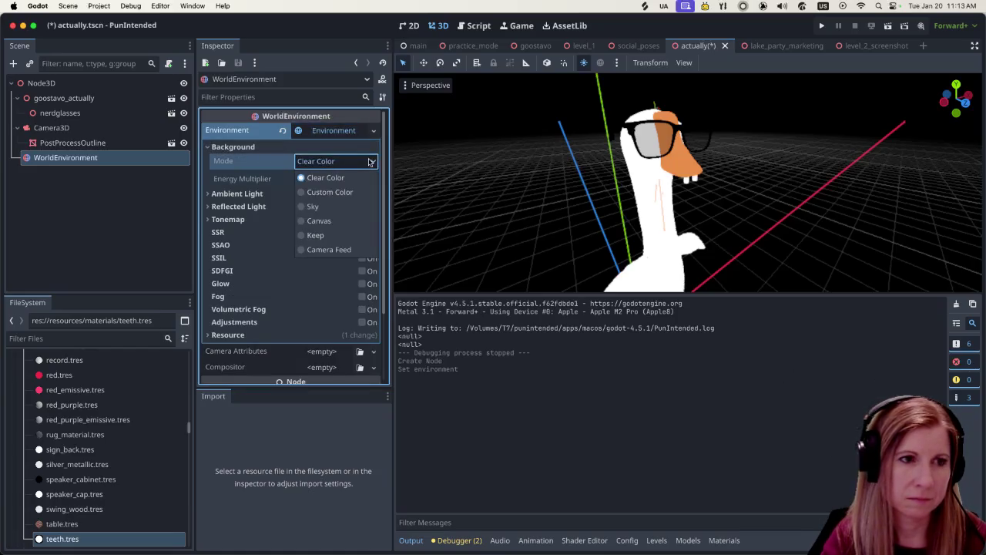
pyautogui.click(314, 206)
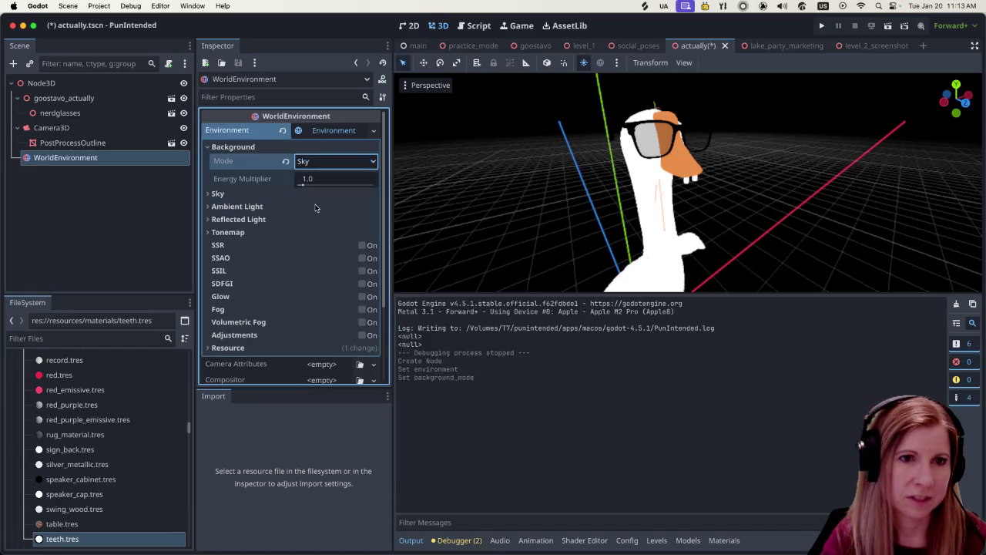
# - Assign a new Sky resource in the Environment's Sky settings
pyautogui.click(342, 165)
pyautogui.click(344, 166)
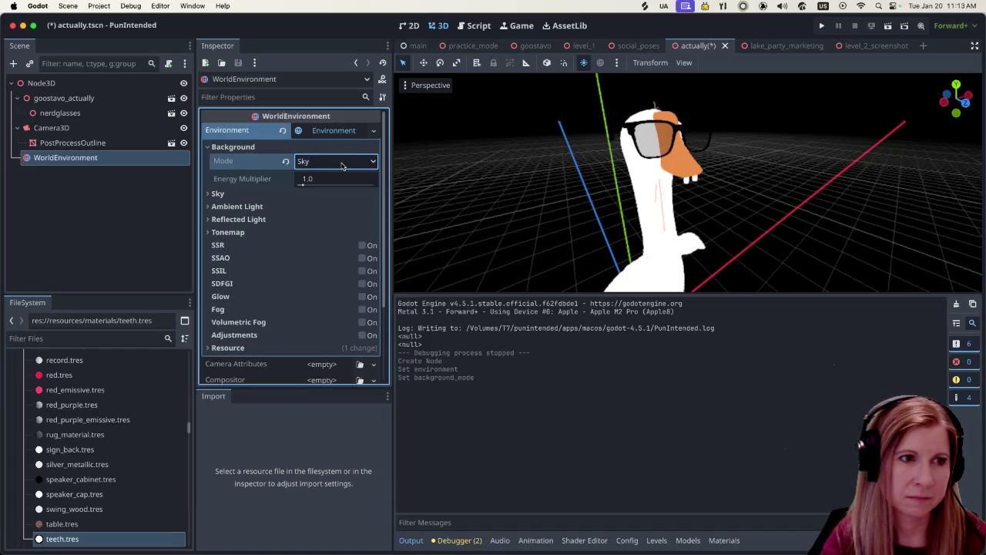
pyautogui.click(208, 194)
pyautogui.click(329, 208)
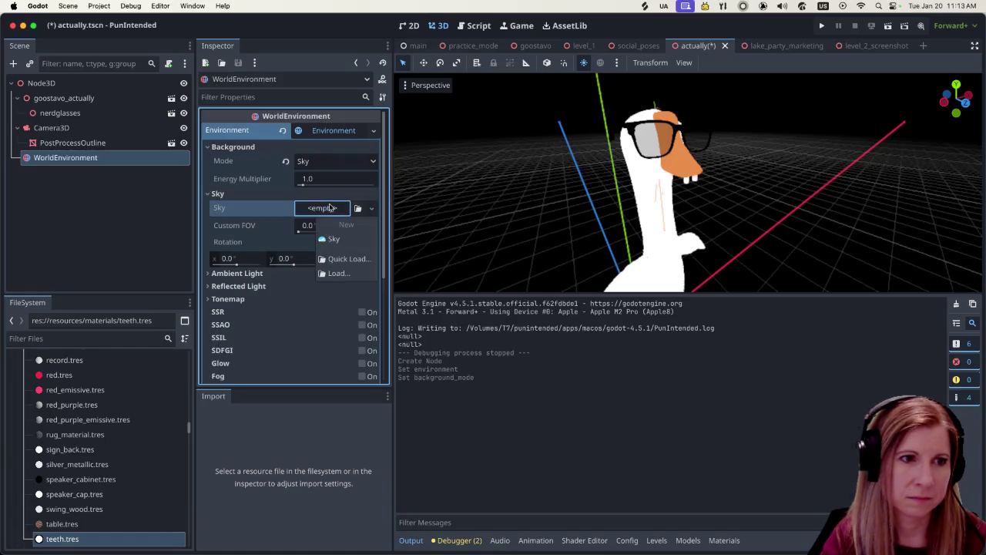
pyautogui.click(335, 238)
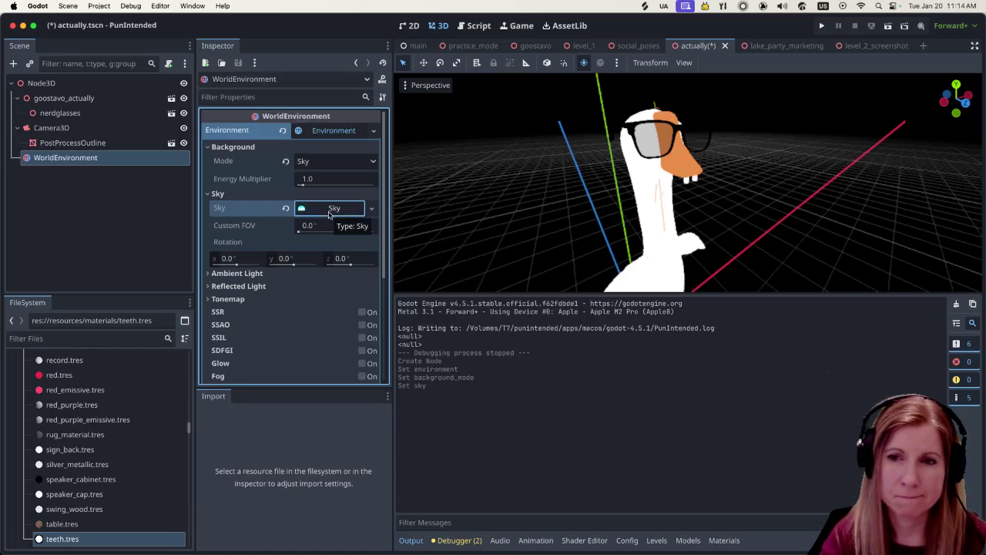
# - Filter the Models browser by 'ac' and select goostavo_actually.glb
pyautogui.click(688, 540)
pyautogui.click(722, 541)
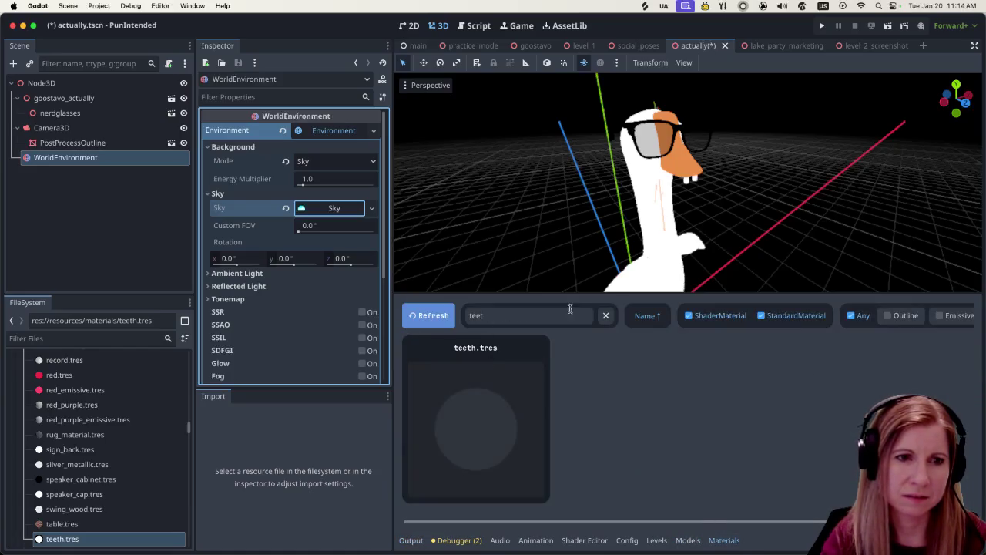
pyautogui.click(678, 543)
pyautogui.click(495, 316)
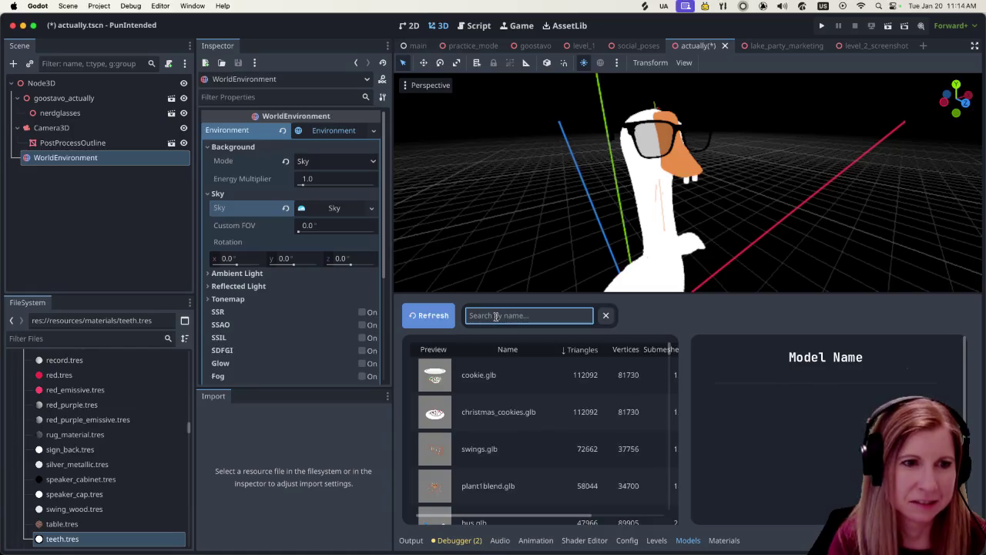
pyautogui.write('ac')
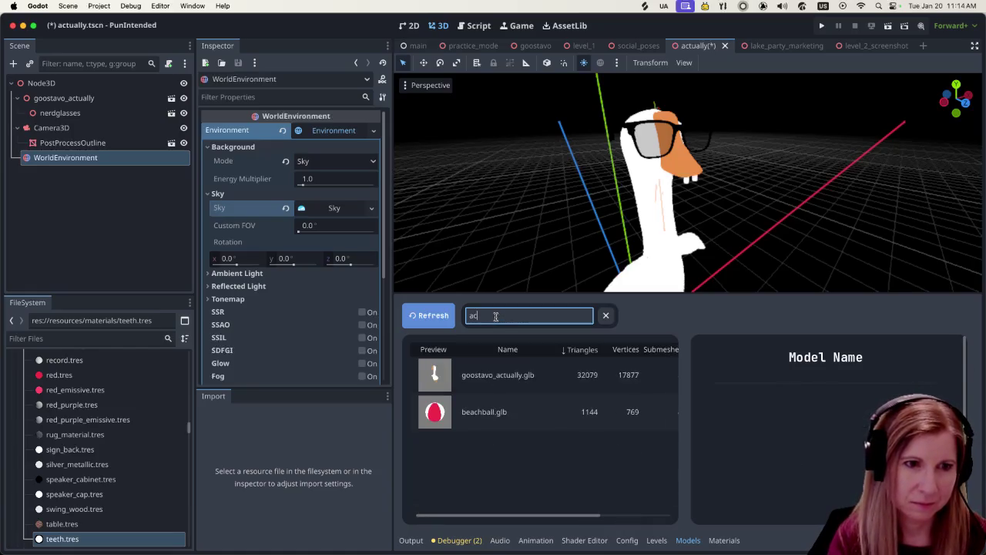
pyautogui.click(478, 374)
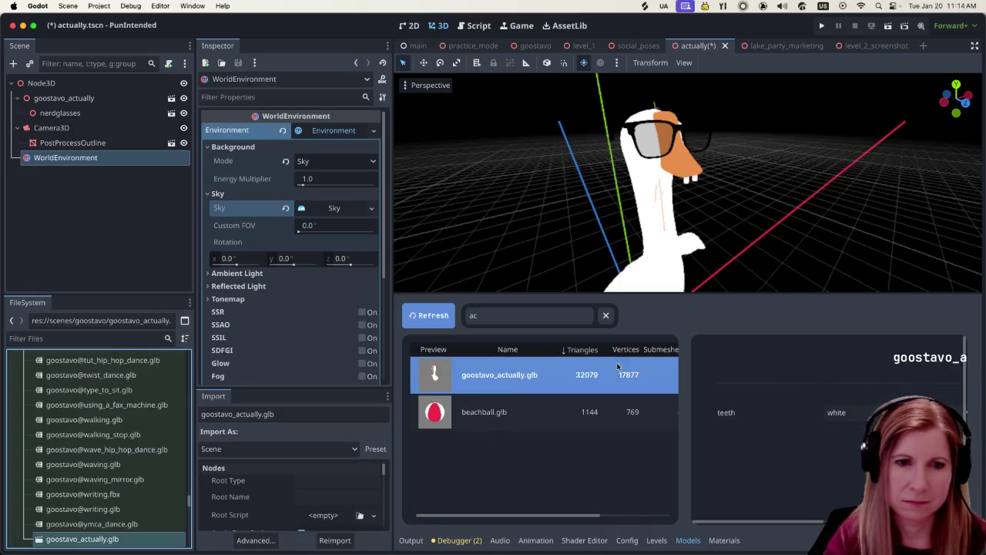
# - Assign the 'teeth' material to the model's teeth slot and let it reimport
pyautogui.click(909, 412)
pyautogui.scroll(-10, 899, 373)
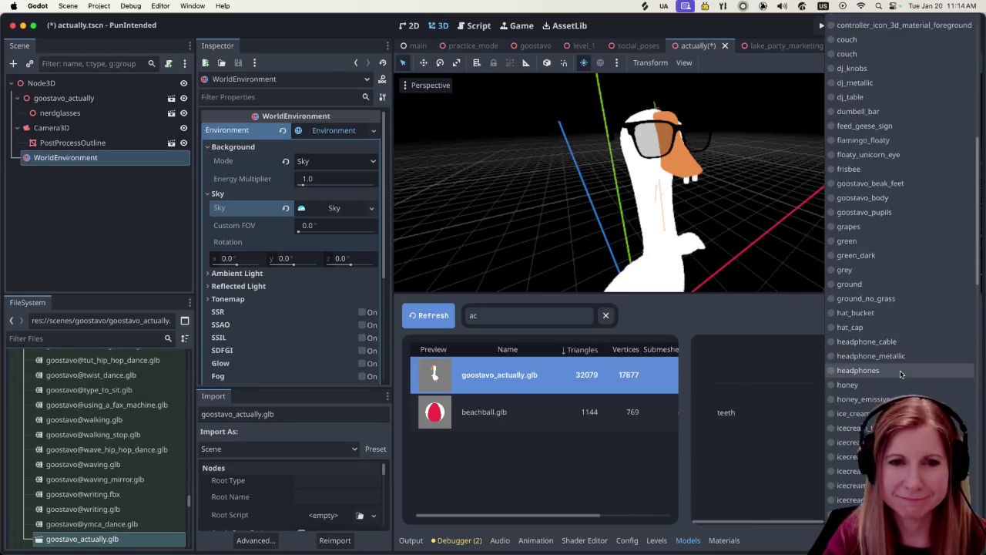
pyautogui.scroll(-2, 899, 373)
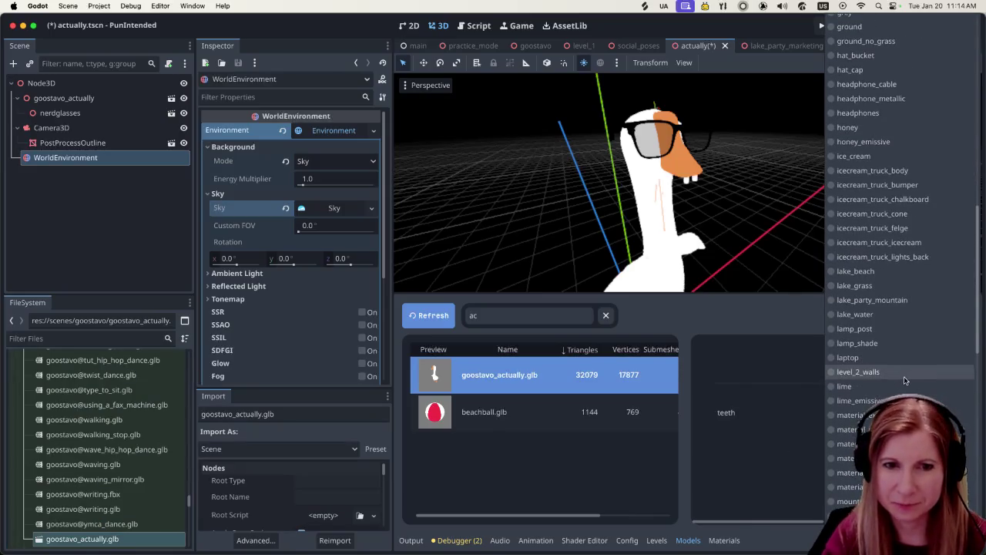
pyautogui.scroll(-10, 905, 379)
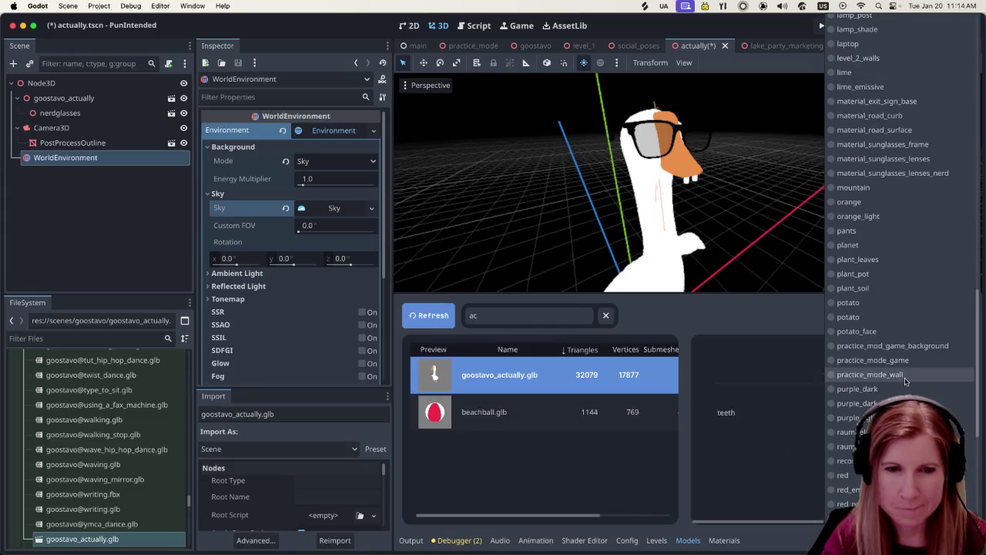
pyautogui.click(847, 450)
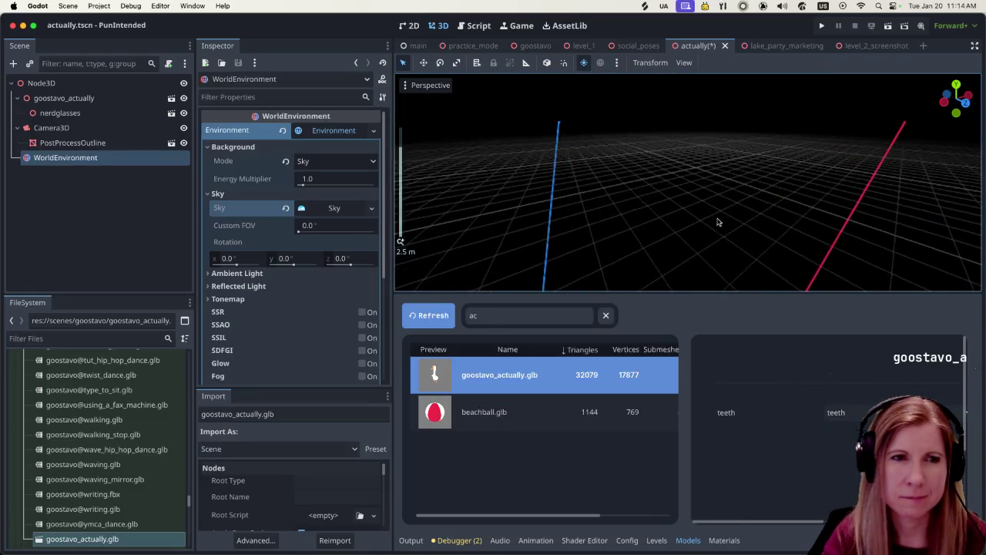
pyautogui.scroll(5, 707, 226)
pyautogui.scroll(-3, 707, 226)
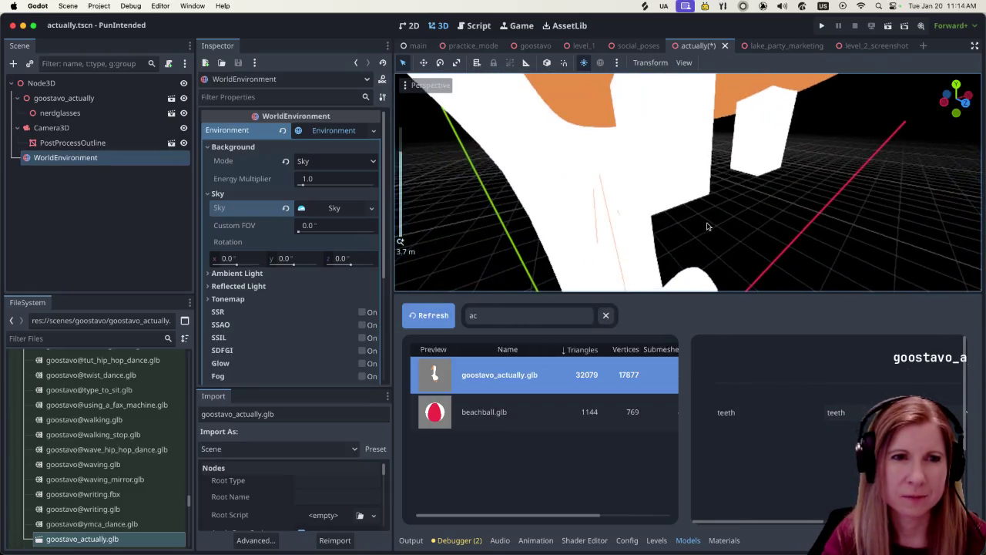
pyautogui.scroll(-5, 757, 219)
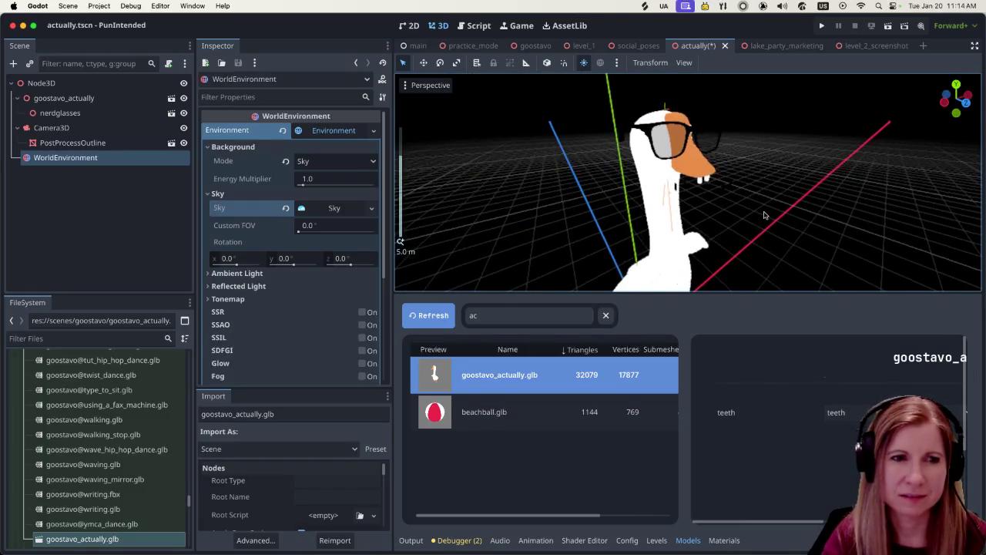
pyautogui.click(563, 457)
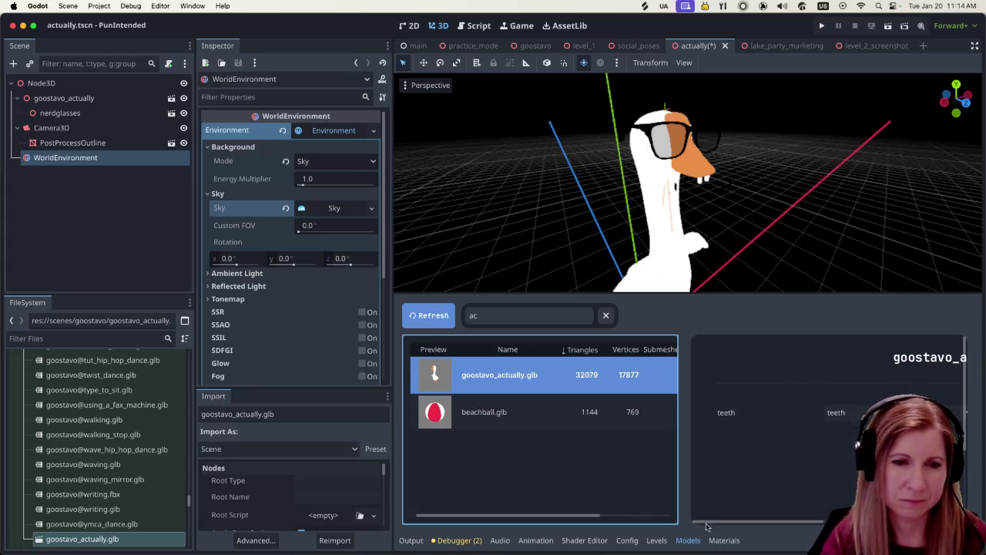
# - Collapse the Models panel and zoom the 3D view in on the bespectacled, buck-toothed goose
pyautogui.click(688, 540)
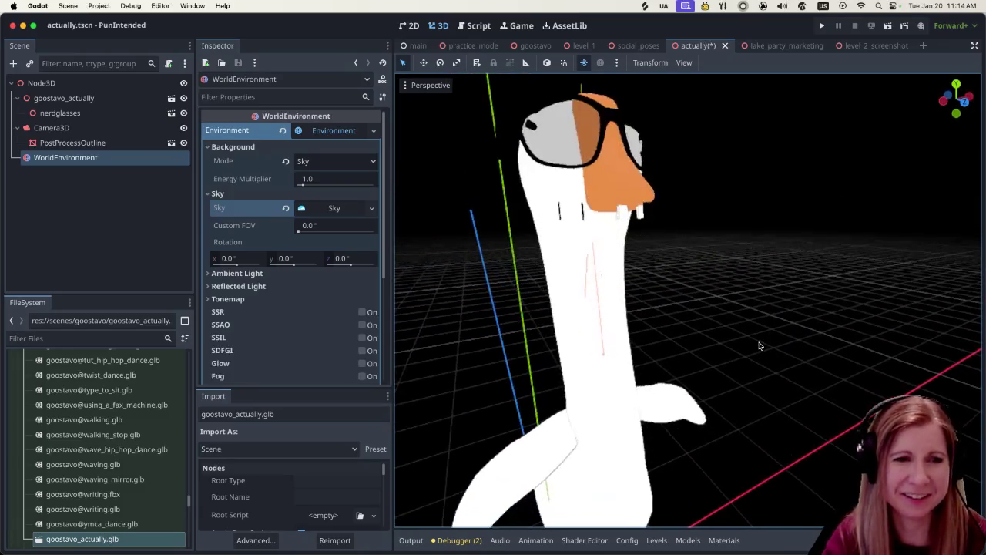
pyautogui.scroll(-5, 761, 345)
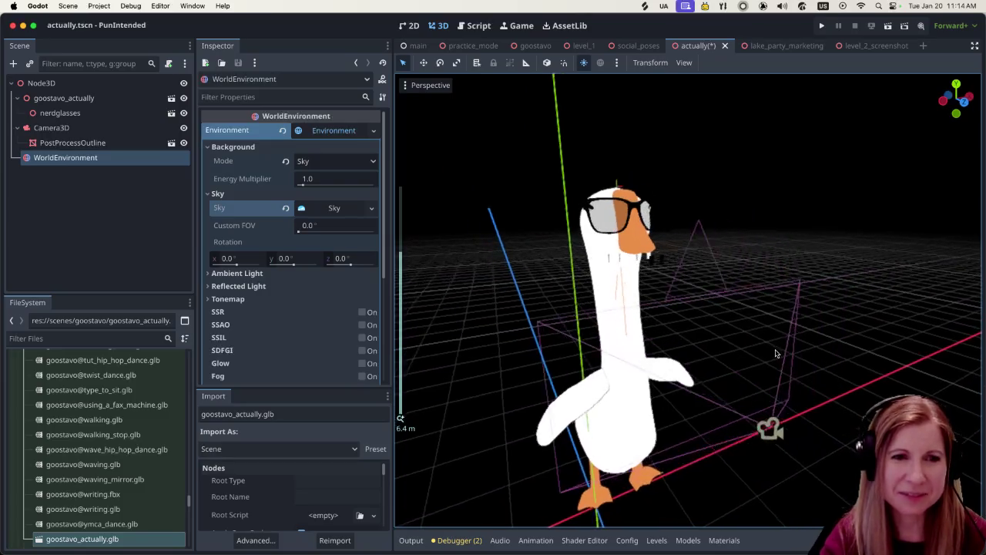
pyautogui.scroll(5, 777, 355)
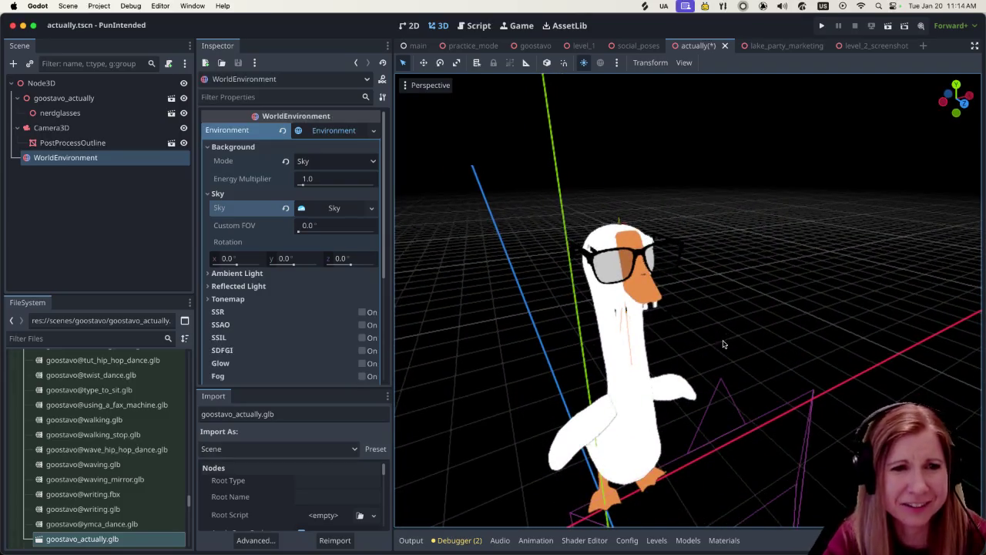
pyautogui.scroll(5, 723, 344)
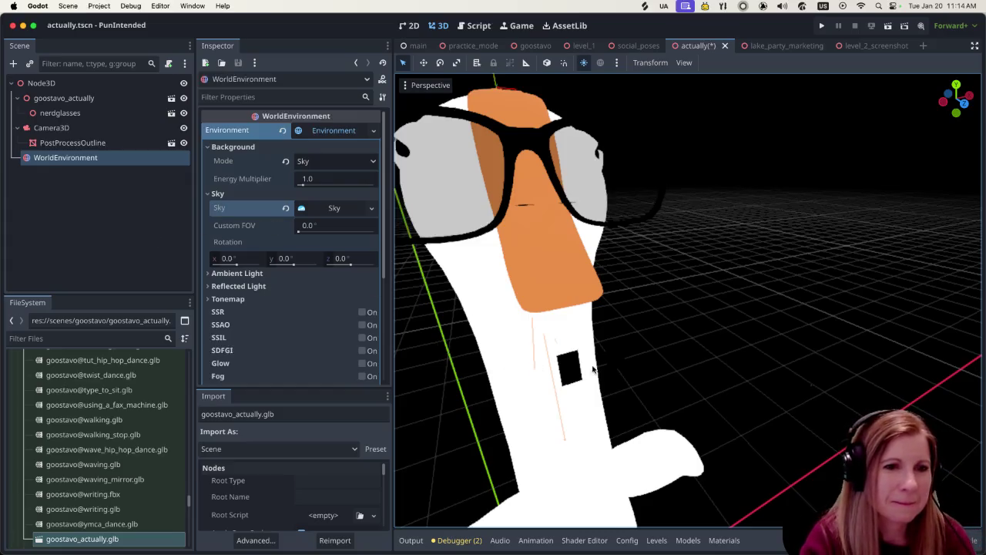
pyautogui.scroll(5, 595, 362)
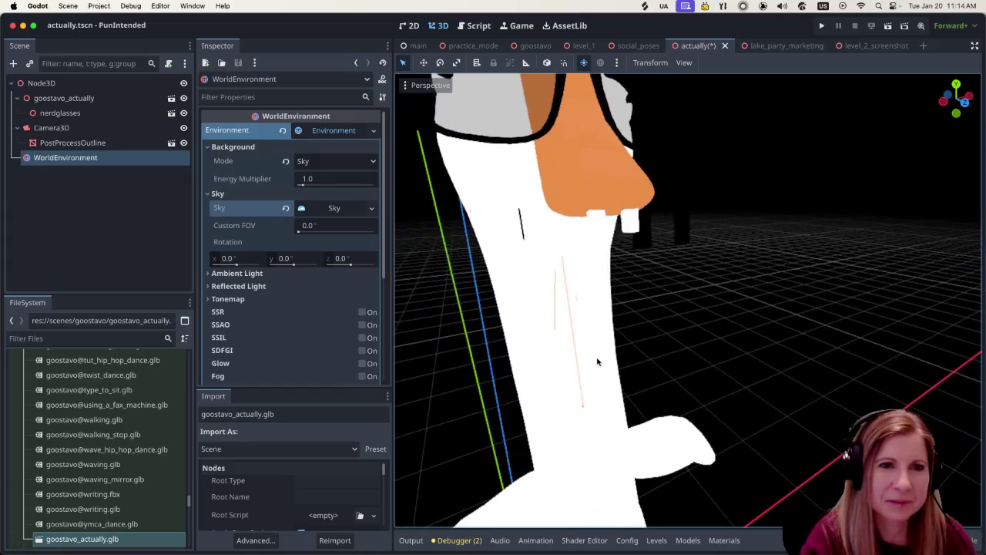
pyautogui.scroll(-2, 597, 362)
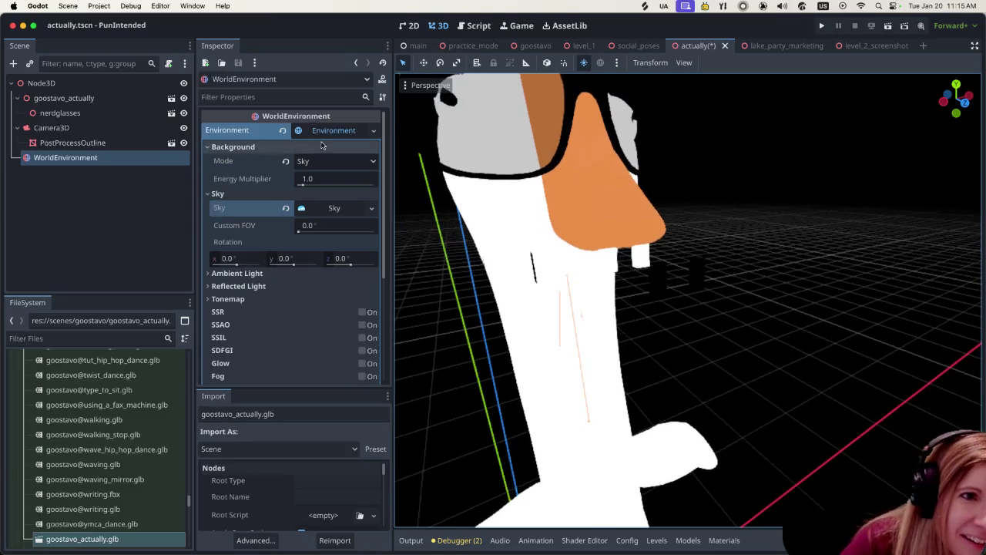
# - Switch the background to Custom Color and choose the mauve swatch a18897
pyautogui.click(362, 167)
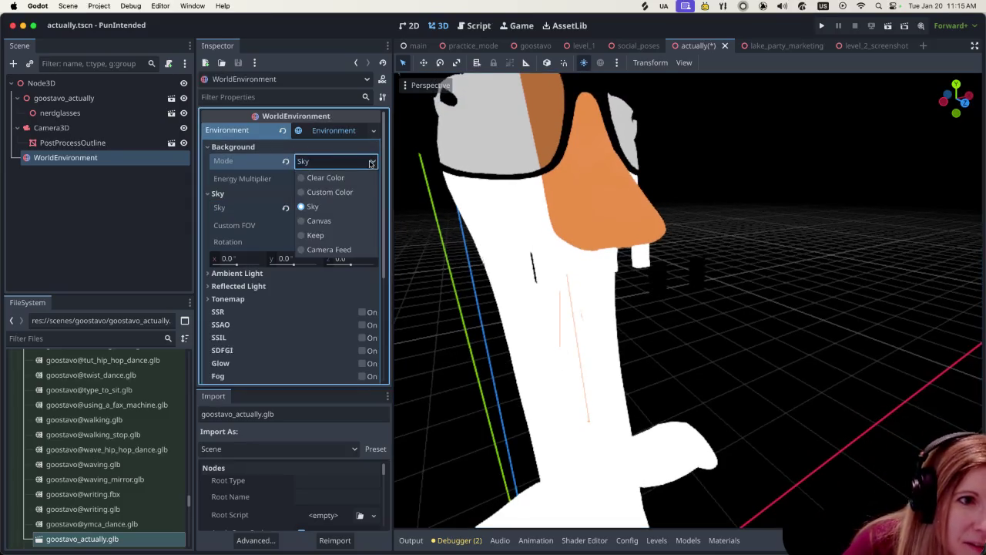
pyautogui.click(337, 188)
pyautogui.click(335, 183)
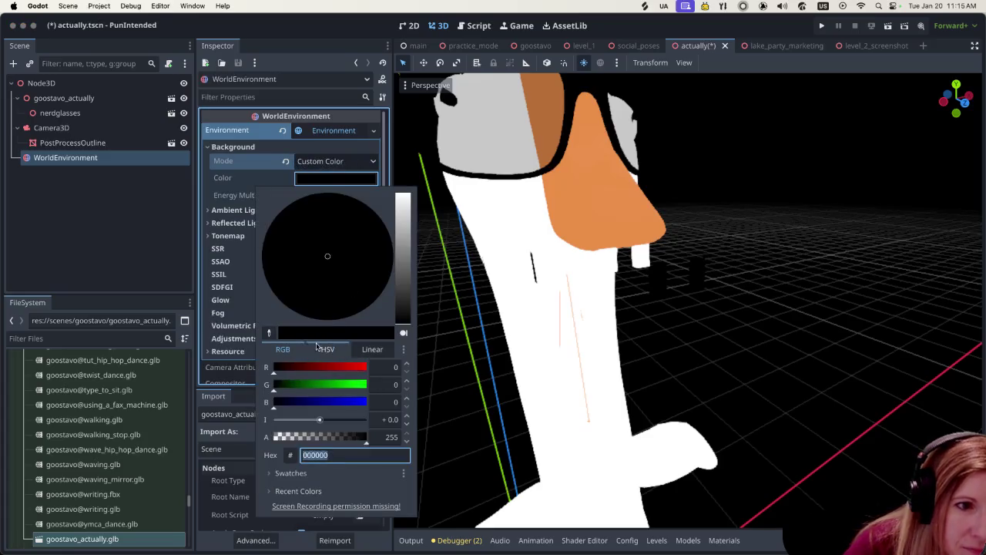
pyautogui.click(298, 474)
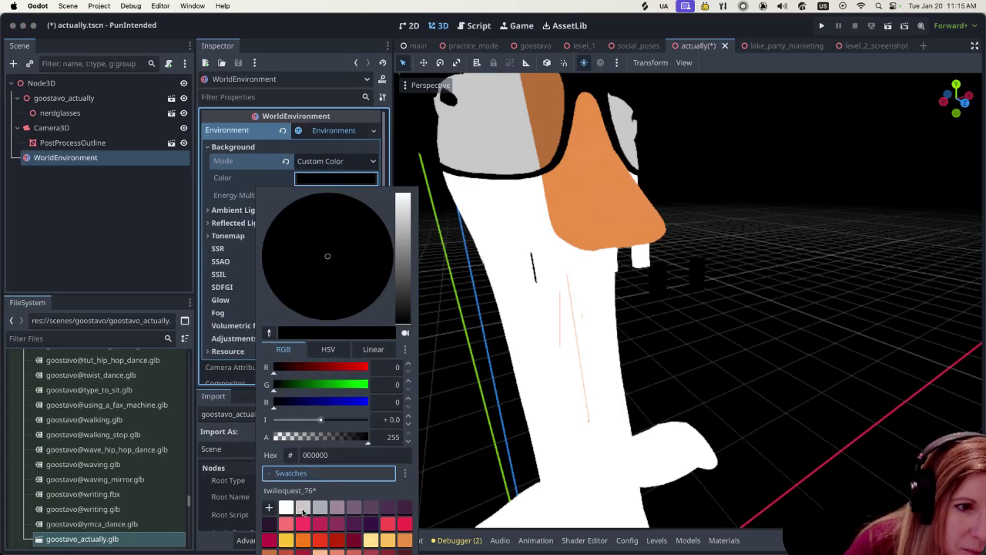
pyautogui.click(307, 508)
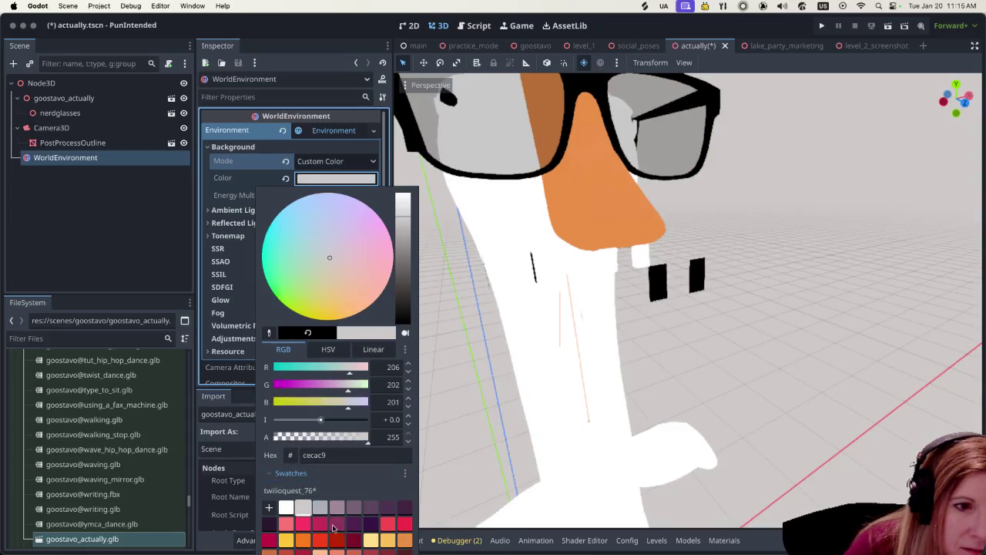
pyautogui.click(338, 524)
pyautogui.click(344, 507)
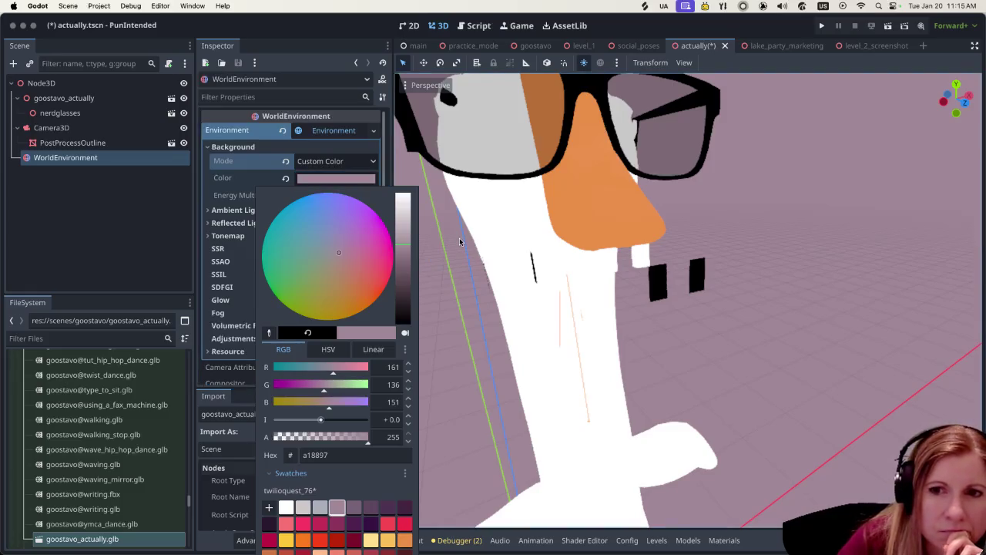
pyautogui.click(724, 540)
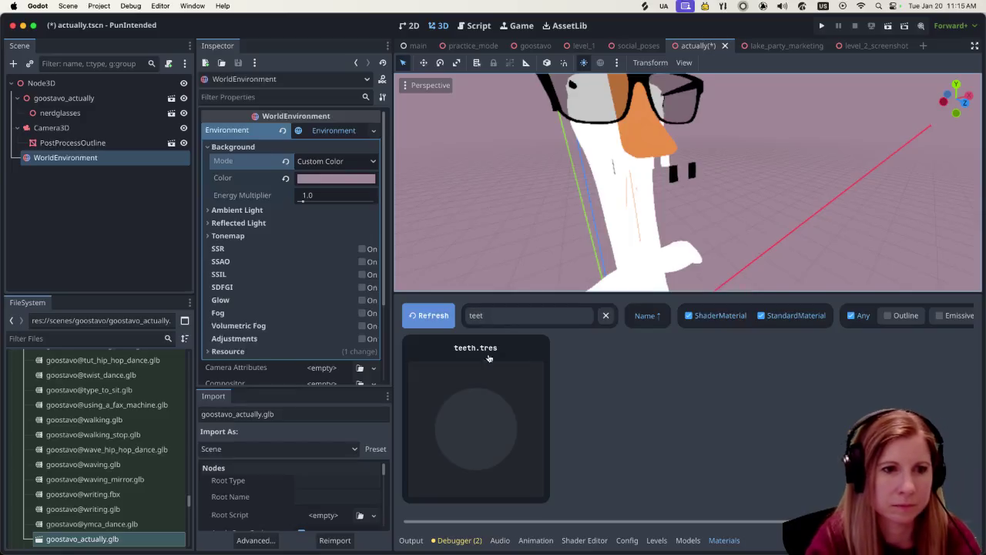
pyautogui.click(480, 393)
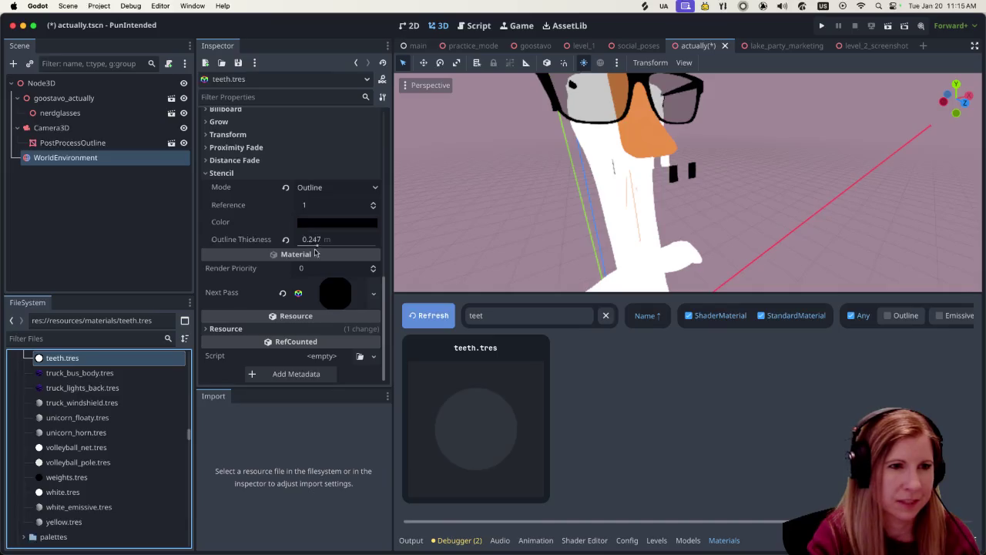
pyautogui.moveTo(316, 245); pyautogui.dragTo(300, 245)
pyautogui.scroll(5, 634, 178)
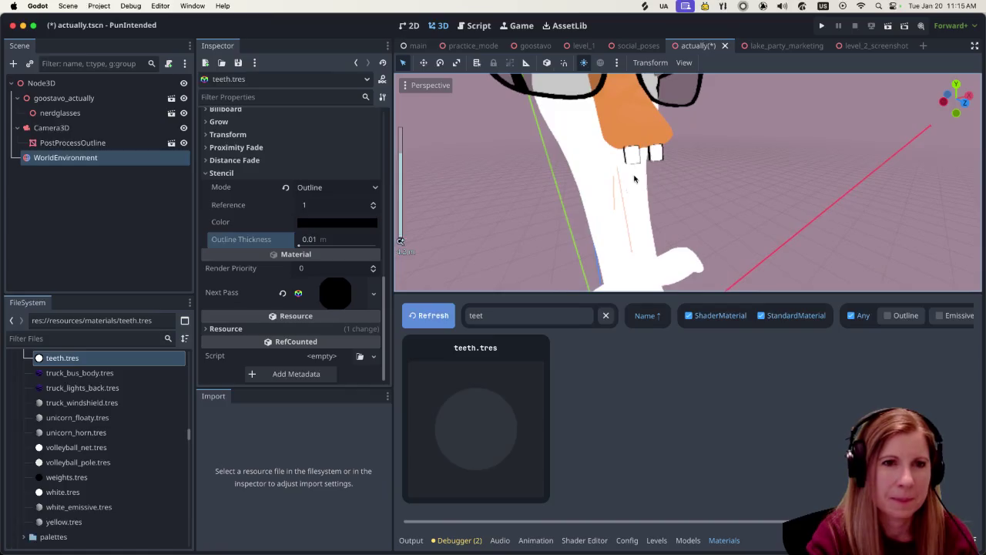
pyautogui.scroll(-4, 634, 179)
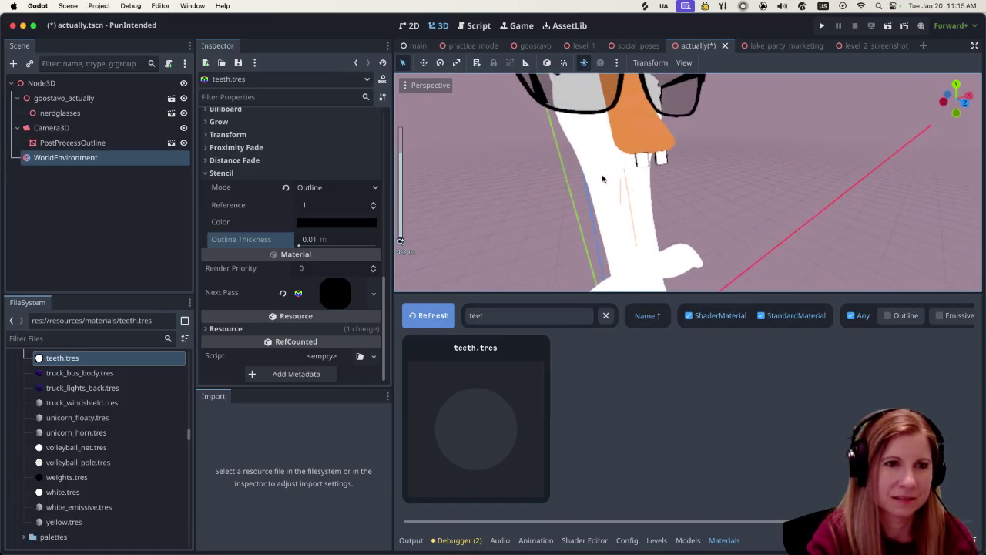
pyautogui.moveTo(301, 245); pyautogui.dragTo(297, 245)
pyautogui.click(298, 245)
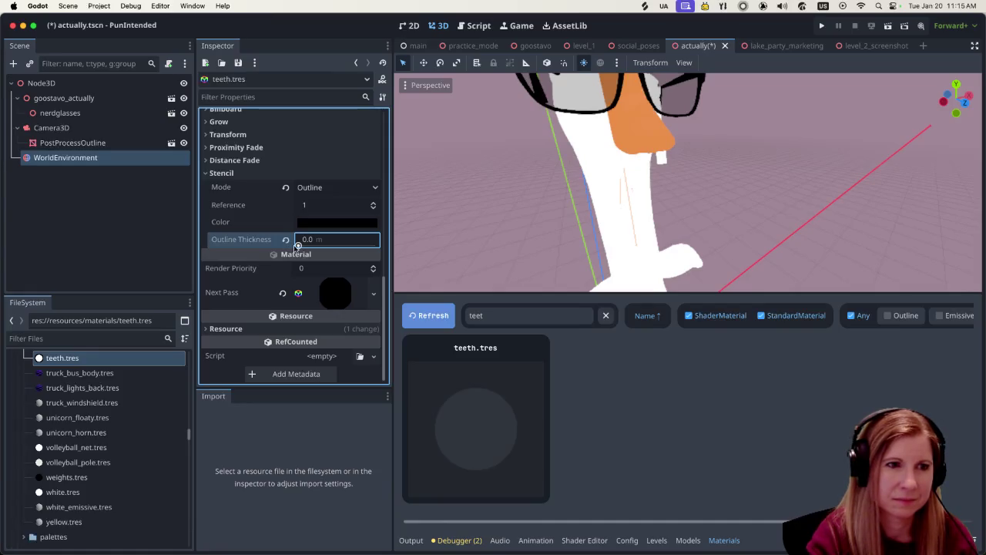
pyautogui.scroll(1, 604, 257)
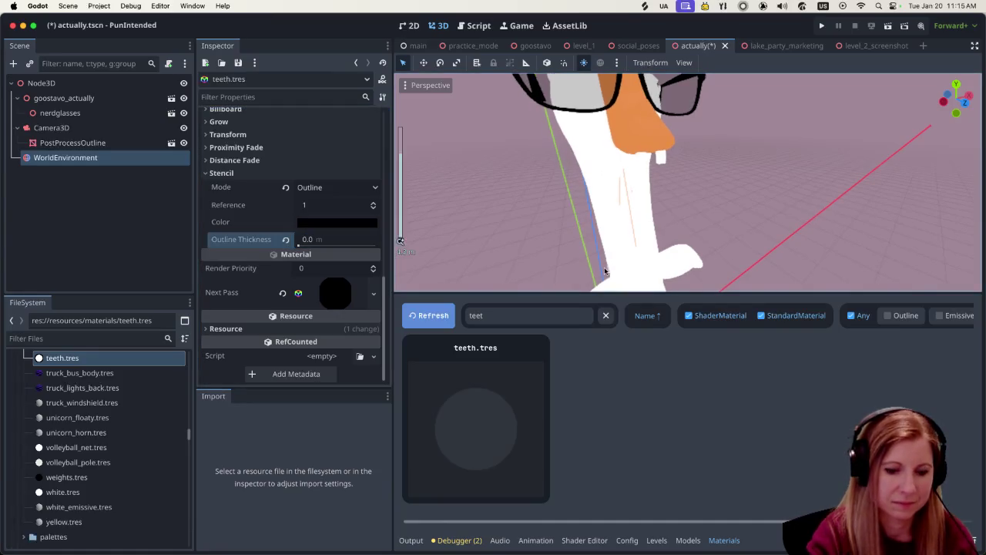
pyautogui.press('super+j')
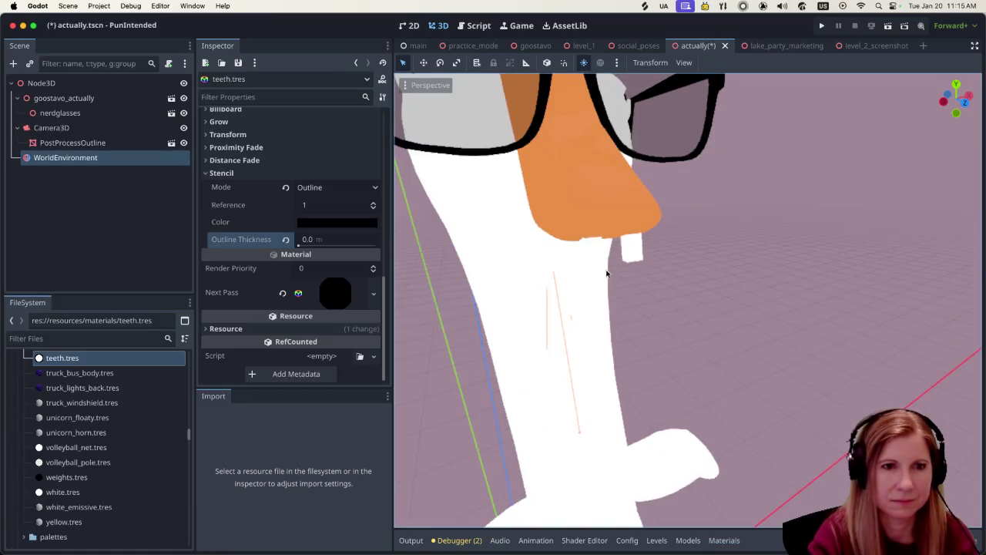
pyautogui.scroll(2, 606, 274)
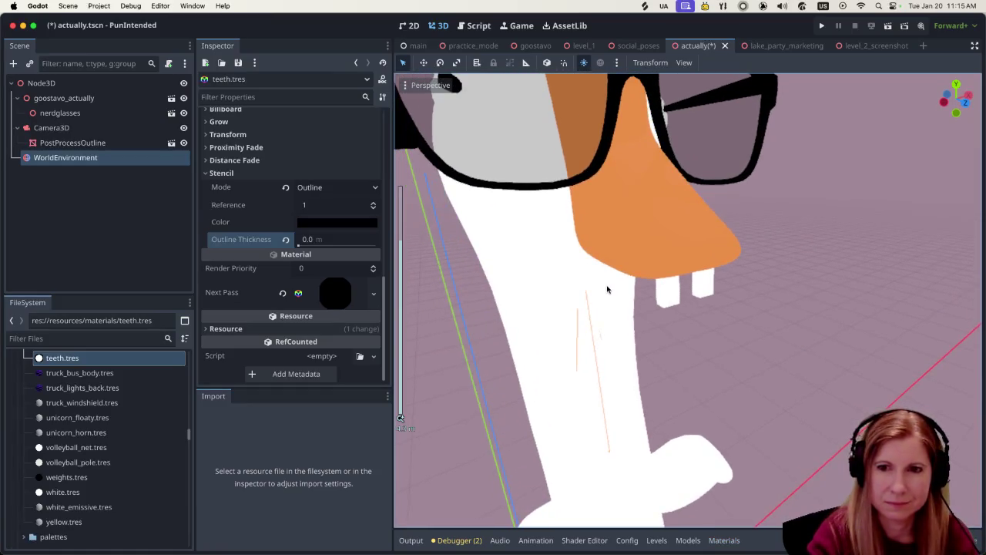
pyautogui.scroll(-3, 606, 289)
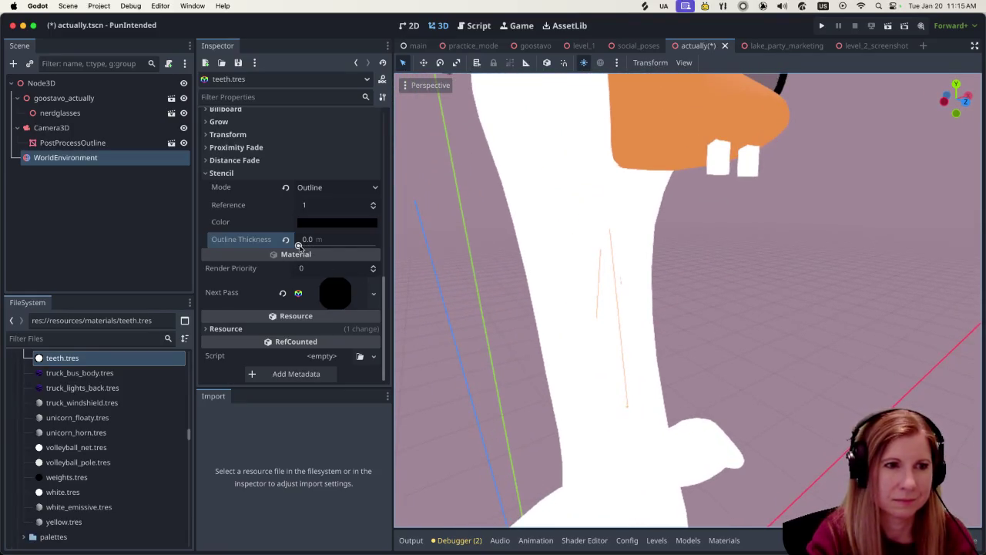
pyautogui.moveTo(299, 245); pyautogui.dragTo(299, 245)
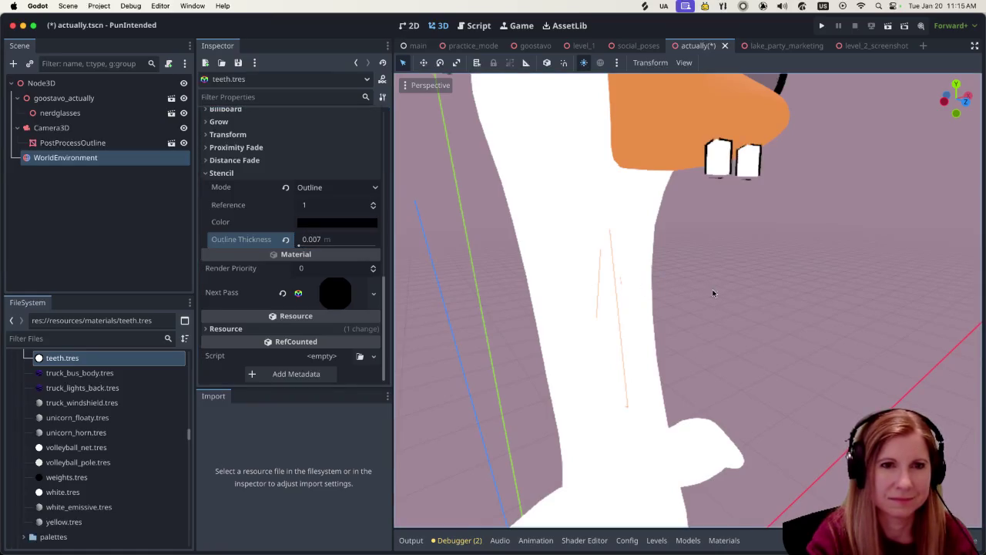
pyautogui.scroll(5, 713, 293)
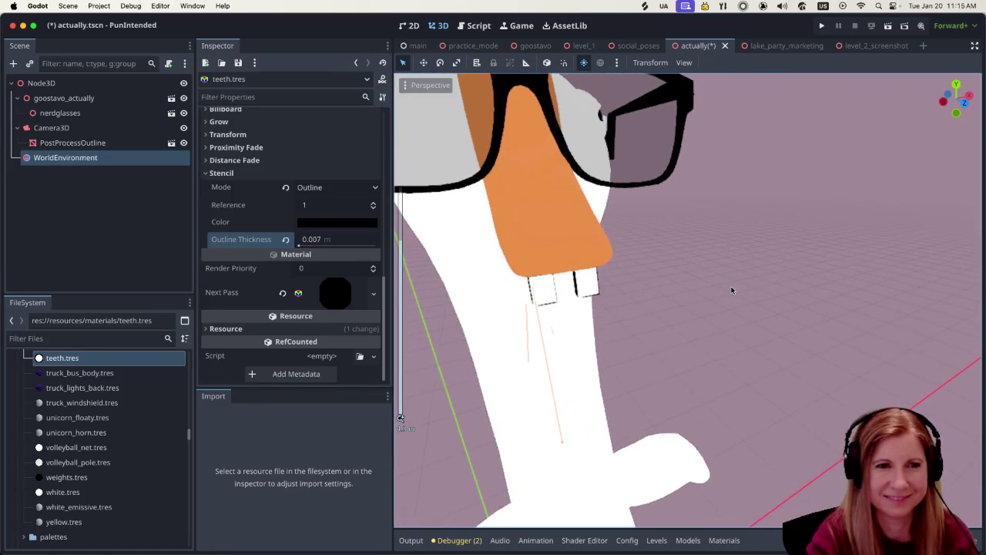
pyautogui.scroll(-8, 732, 291)
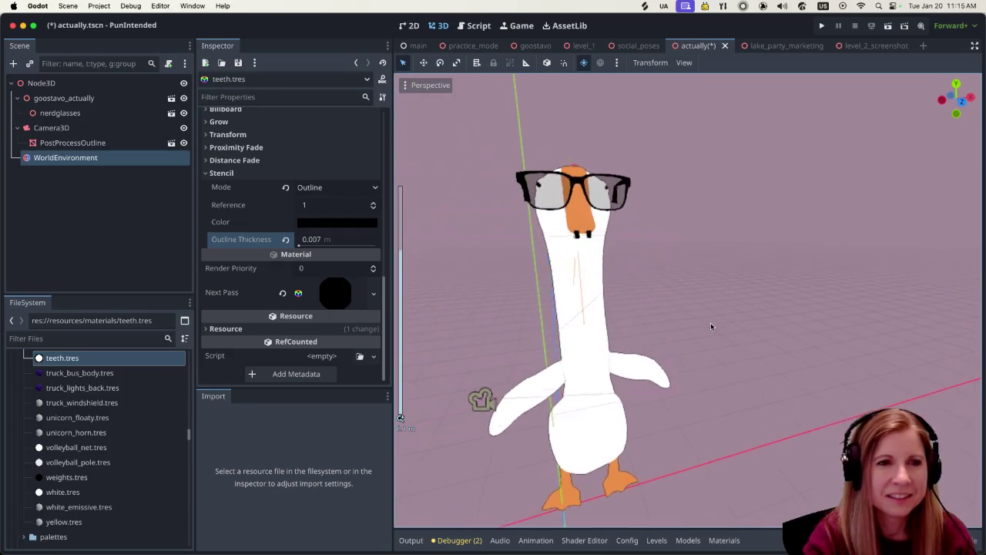
pyautogui.scroll(6, 711, 326)
pyautogui.scroll(3, 678, 327)
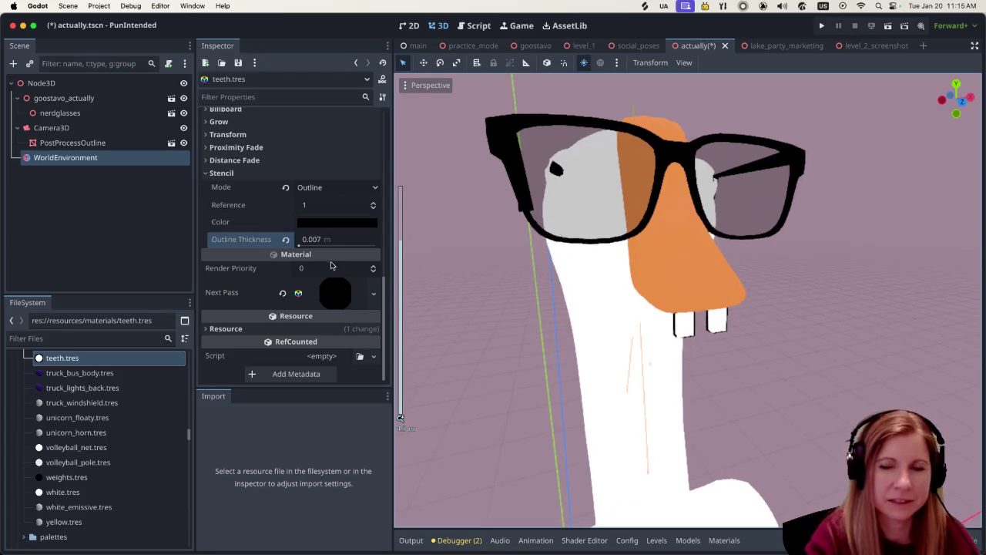
pyautogui.scroll(10, 331, 265)
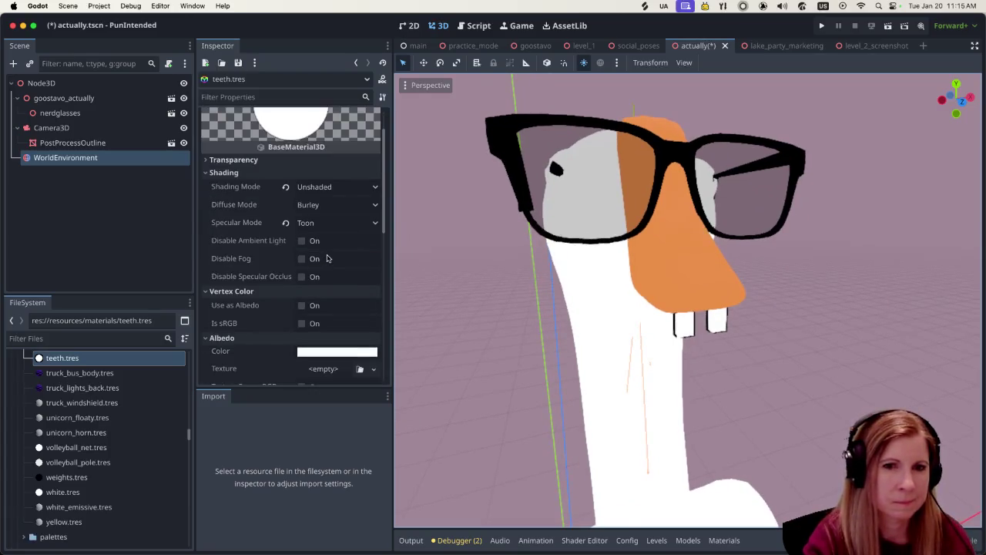
pyautogui.scroll(2, 327, 258)
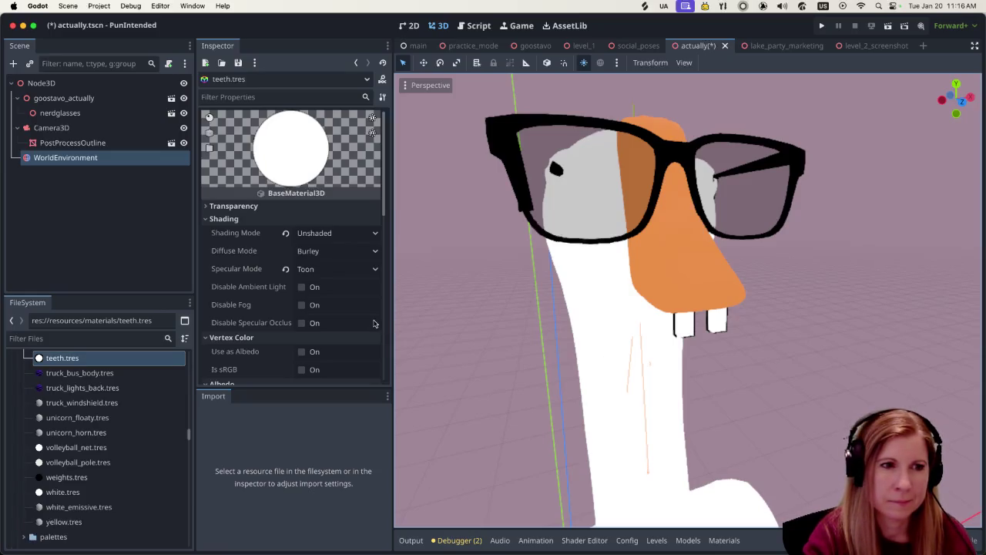
pyautogui.scroll(-10, 374, 323)
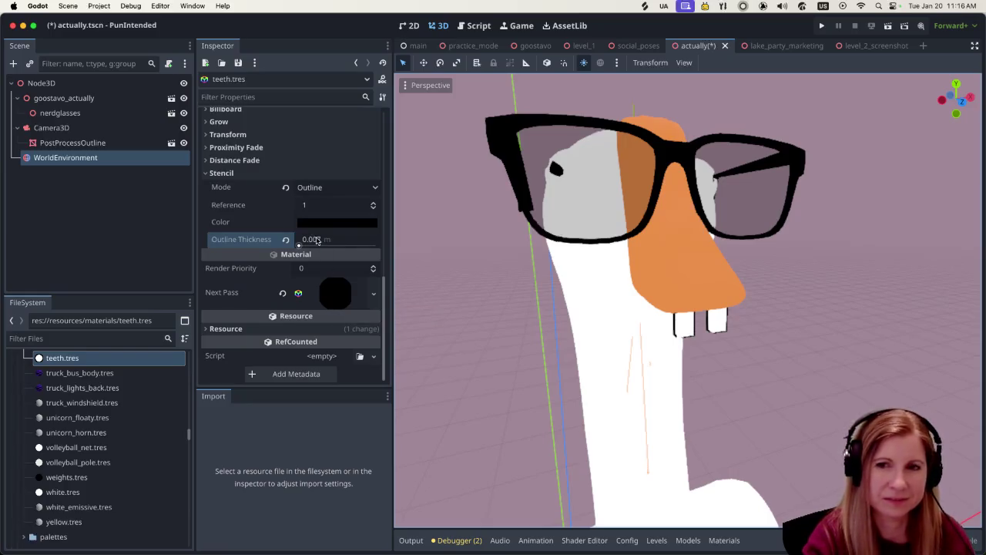
pyautogui.moveTo(315, 239)
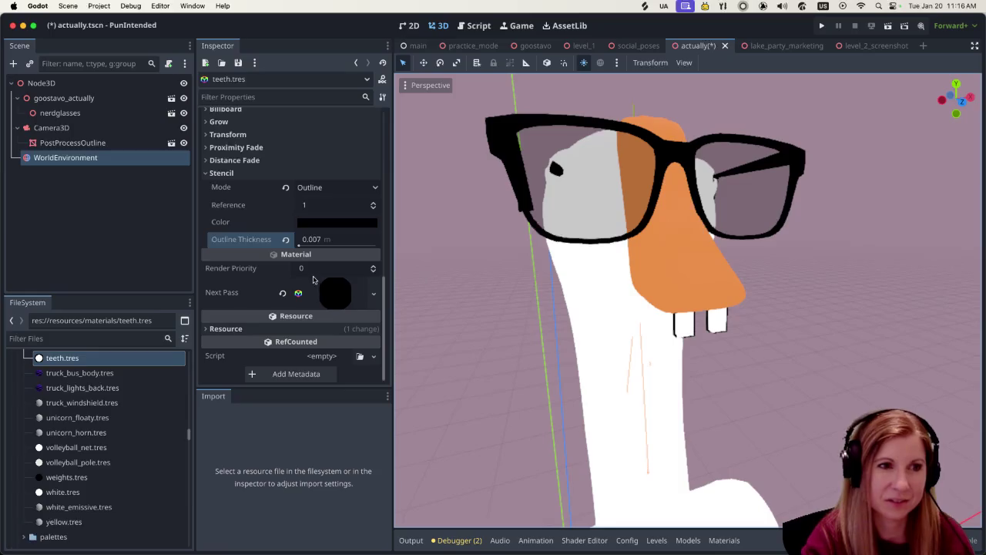
# - Expand teeth.tres's Next Pass material to inspect its Render Priority 1, then expand Stencil
pyautogui.click(335, 294)
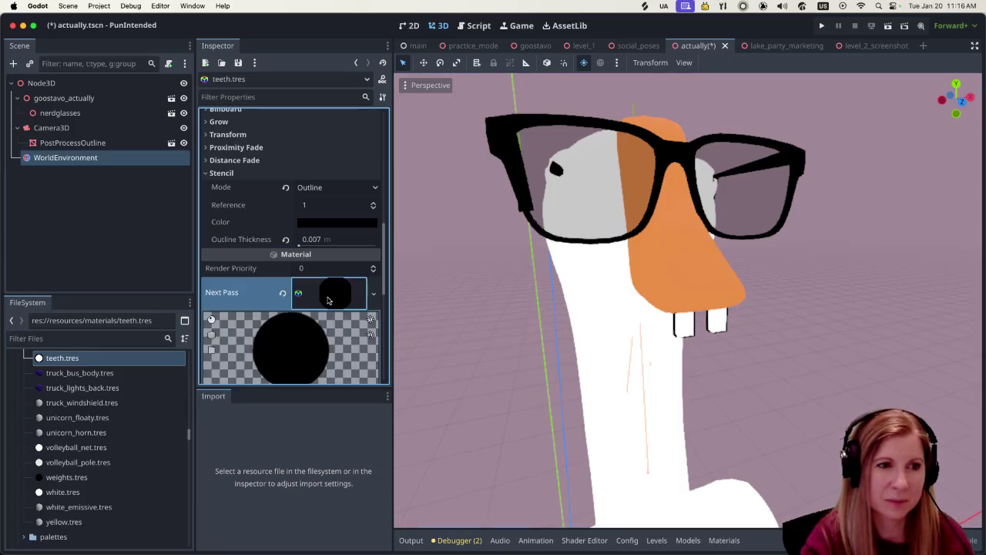
pyautogui.scroll(-5, 326, 262)
pyautogui.scroll(3, 325, 248)
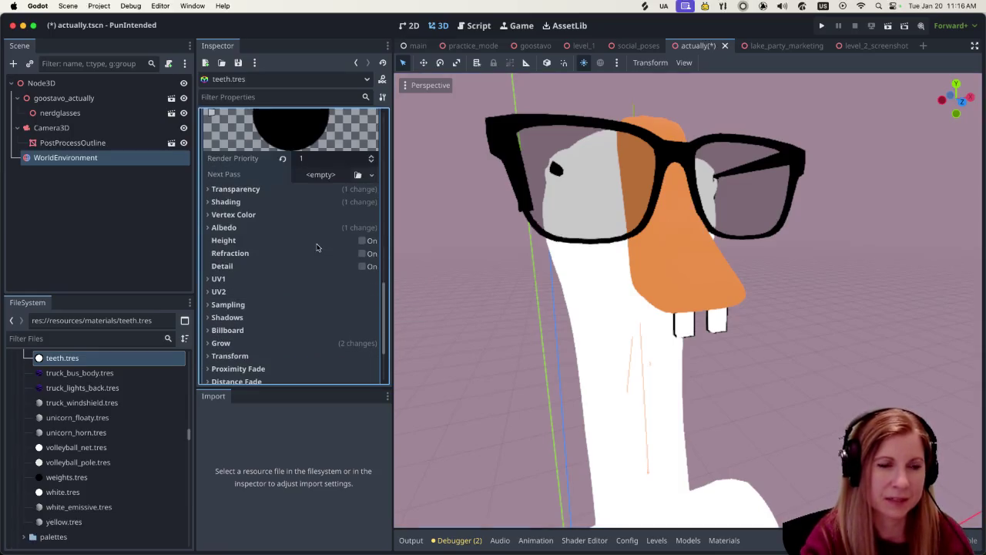
pyautogui.scroll(3, 322, 248)
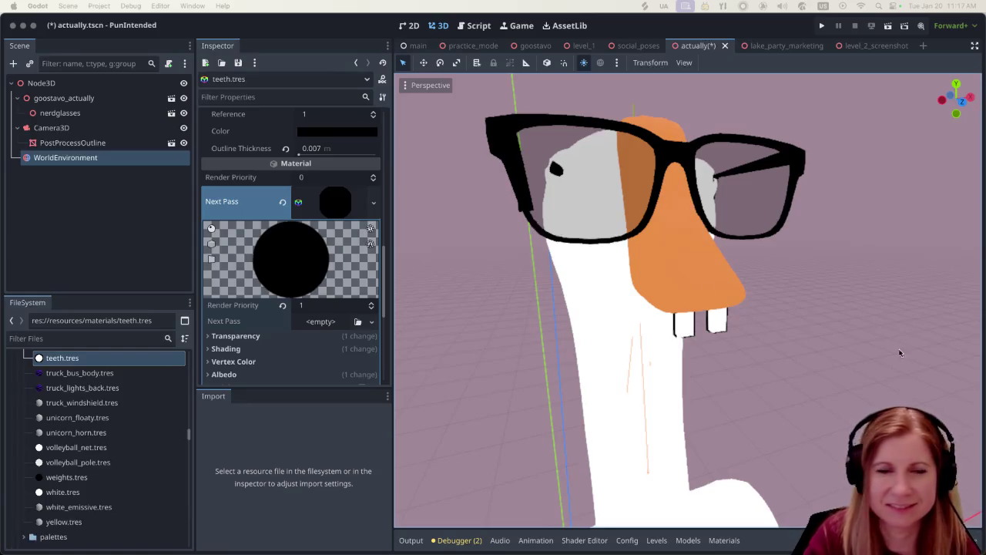
pyautogui.scroll(-2, 797, 320)
pyautogui.hscroll(-5, 796, 320)
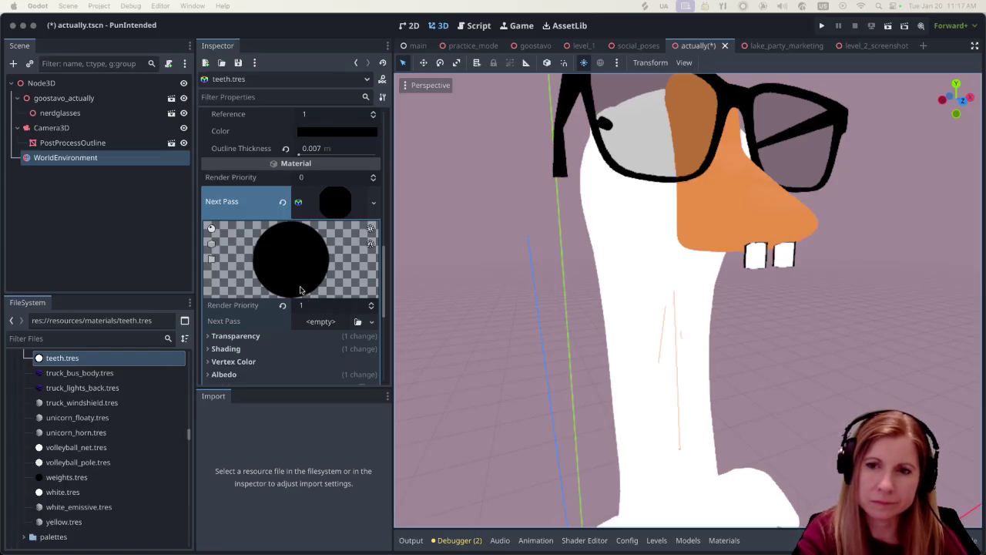
pyautogui.scroll(-3, 320, 269)
pyautogui.scroll(-2, 320, 269)
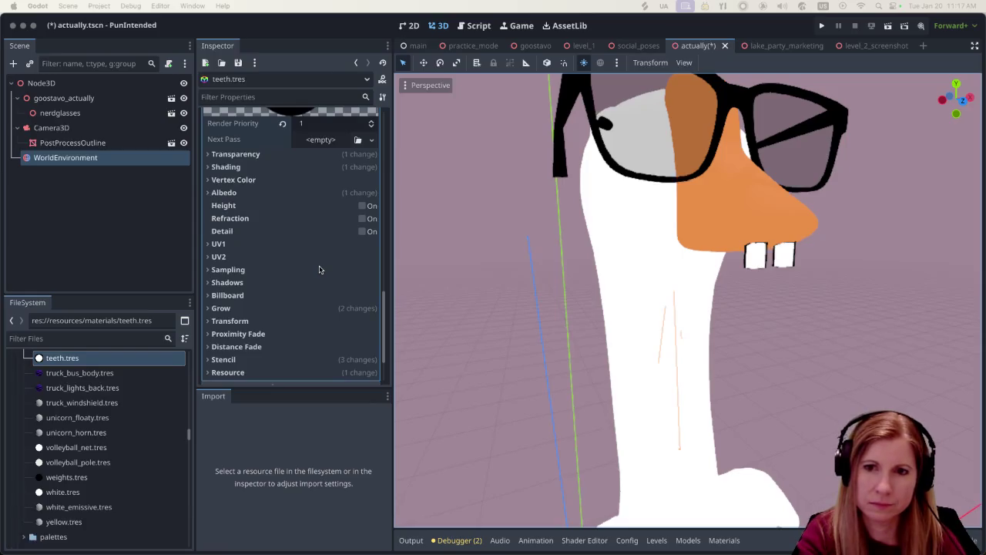
pyautogui.scroll(-2, 320, 269)
pyautogui.click(321, 267)
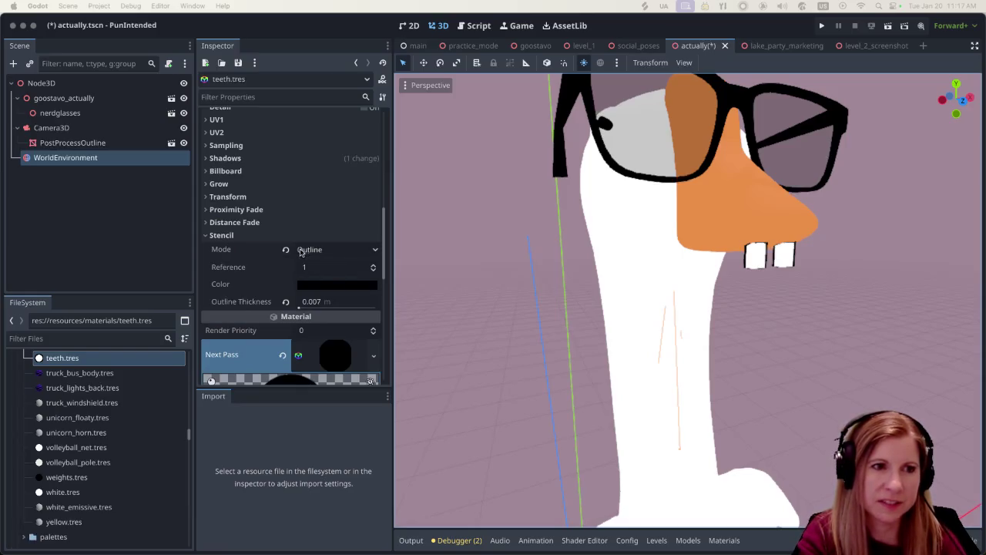
# - Set the teeth material's Stencil Mode to Disabled and check the outline-free teeth
pyautogui.click(375, 250)
pyautogui.click(346, 265)
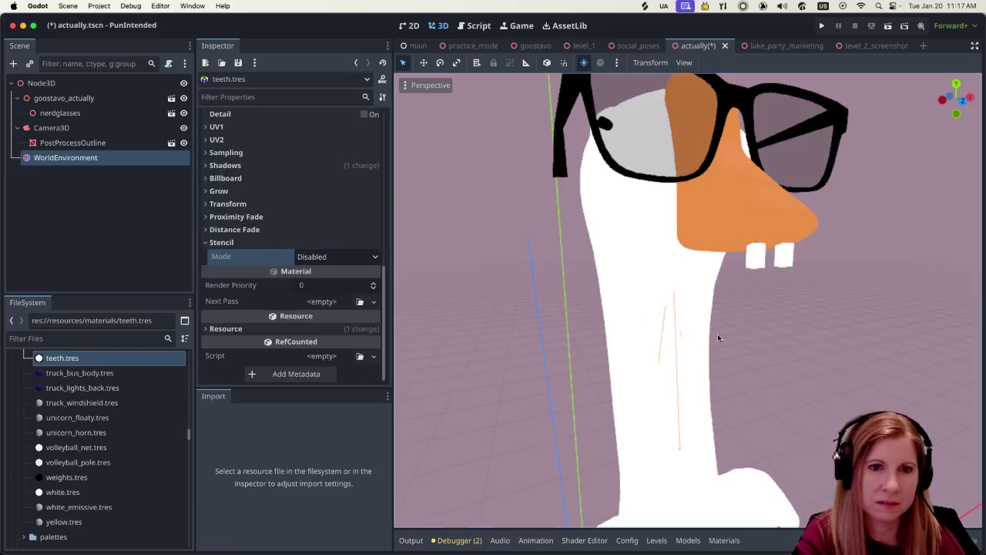
pyautogui.scroll(-5, 838, 355)
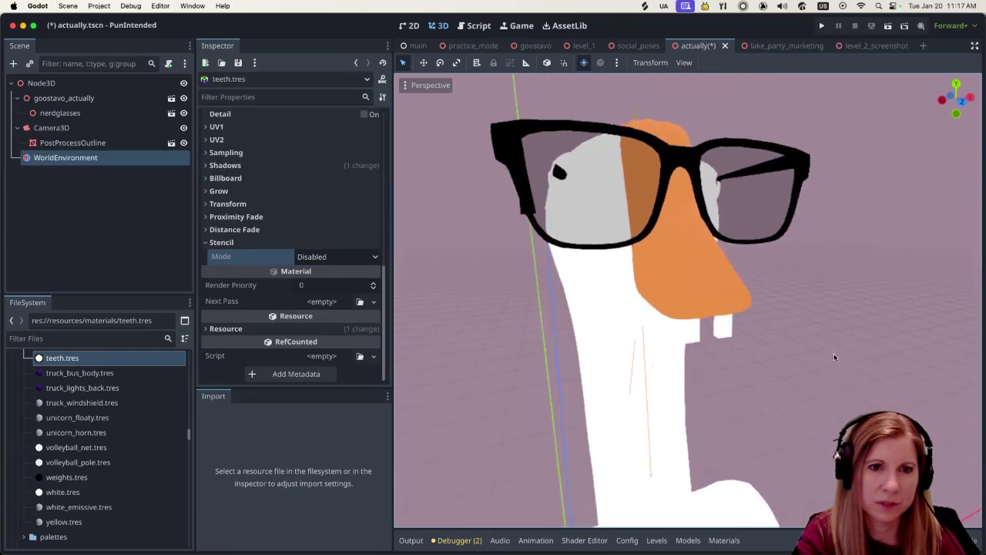
pyautogui.scroll(3, 833, 355)
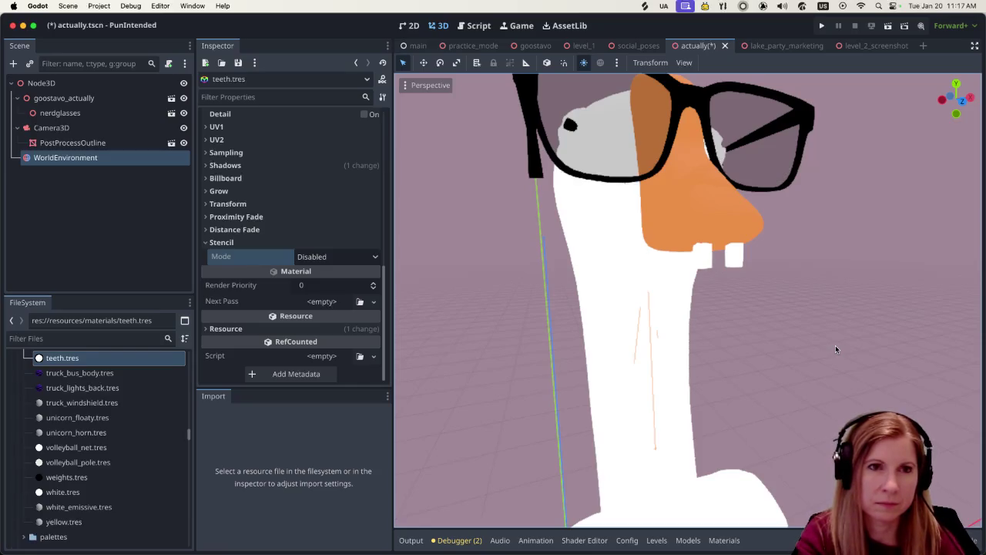
pyautogui.scroll(-5, 835, 345)
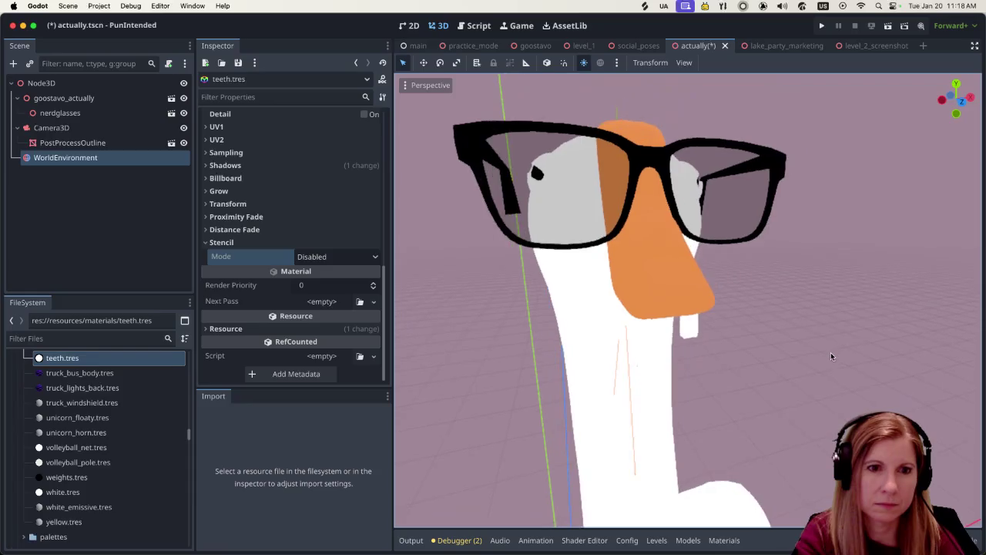
# - Save and run the actually scene, capture the game camera, then quit the game
pyautogui.click(887, 26)
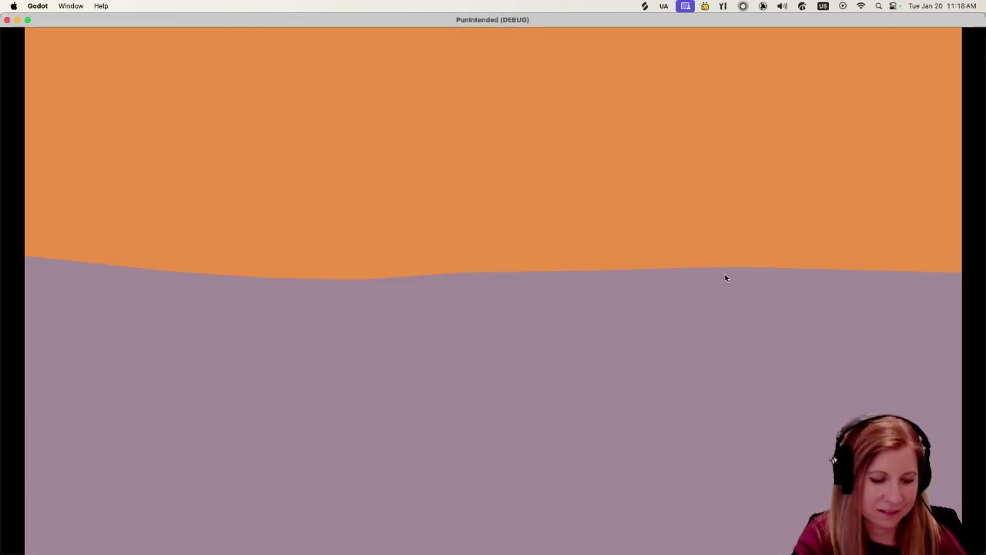
pyautogui.click(724, 278)
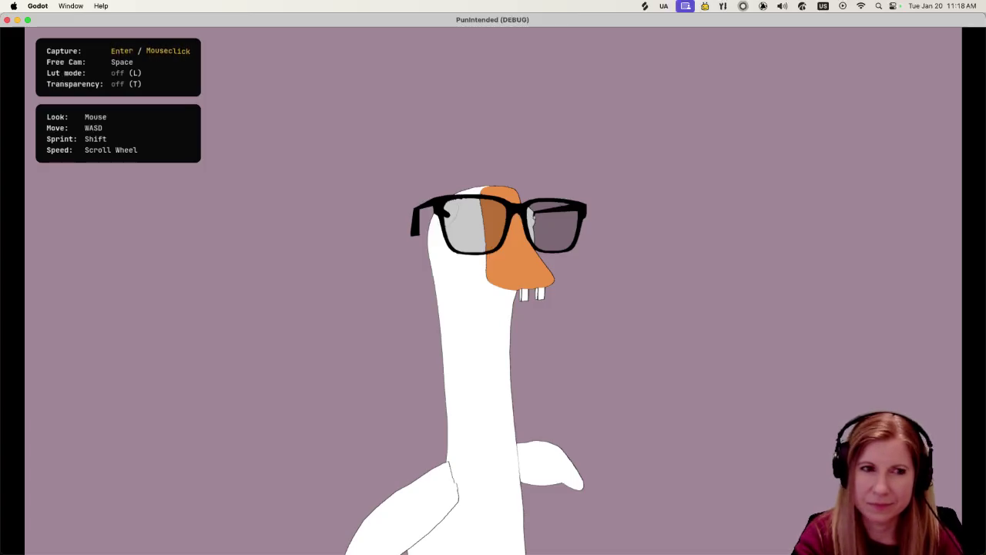
pyautogui.press('super+q')
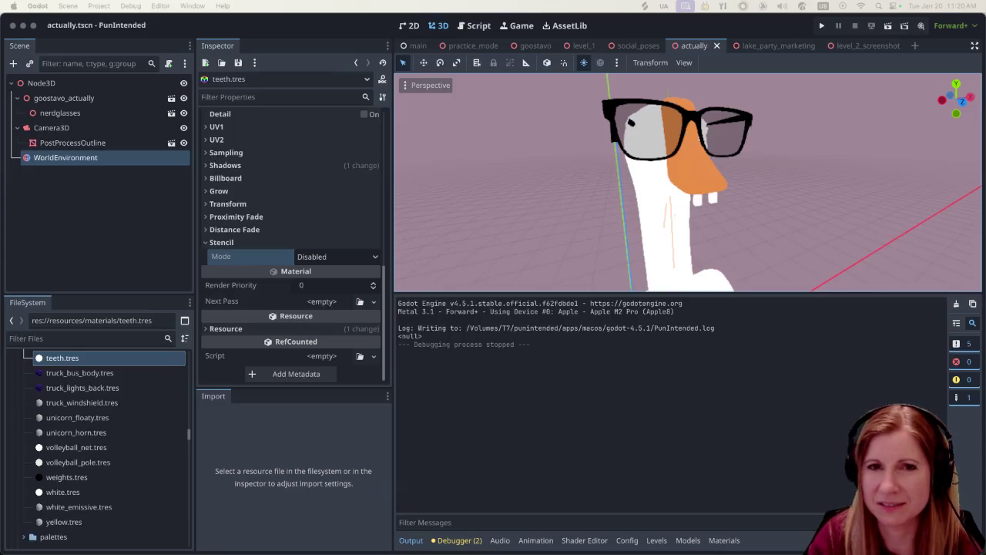
# - Refocus the editor, hide the Output panel with Super+J, and switch off preview sunlight
pyautogui.click(759, 32)
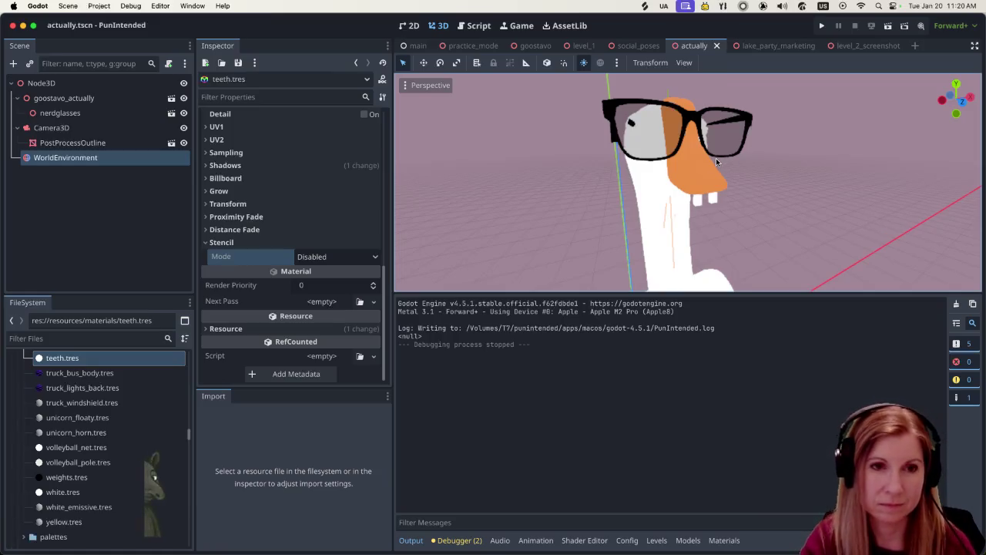
pyautogui.press('super+j')
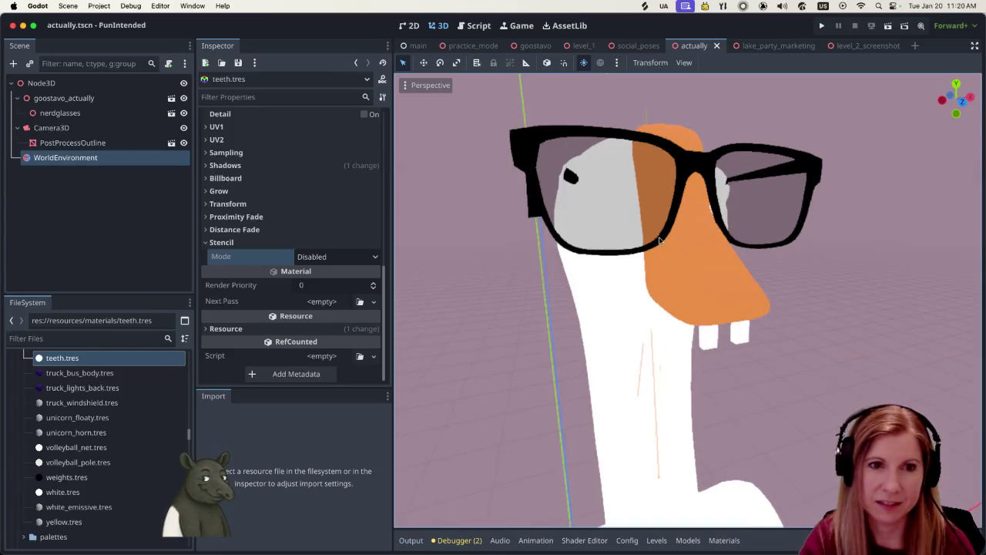
pyautogui.scroll(-5, 835, 316)
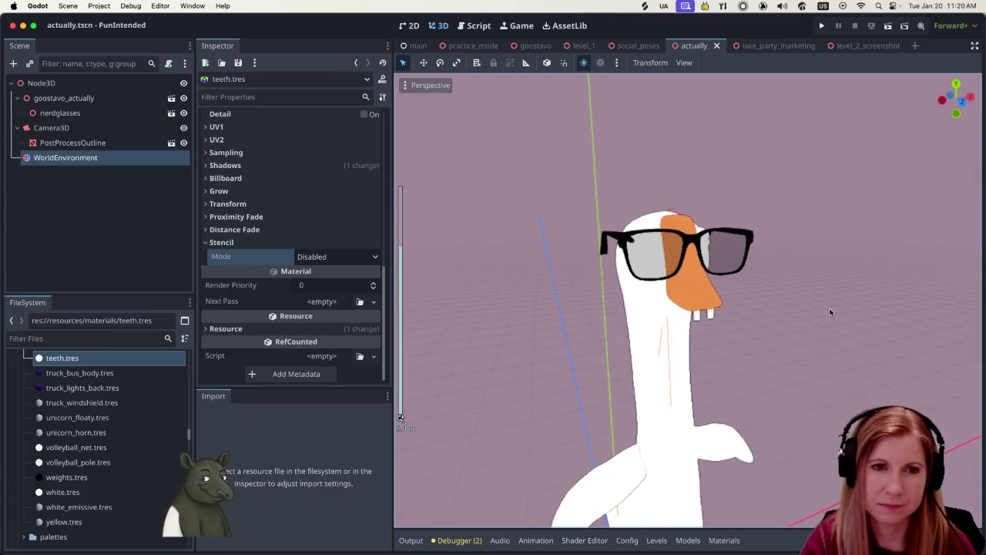
pyautogui.hscroll(-5, 806, 361)
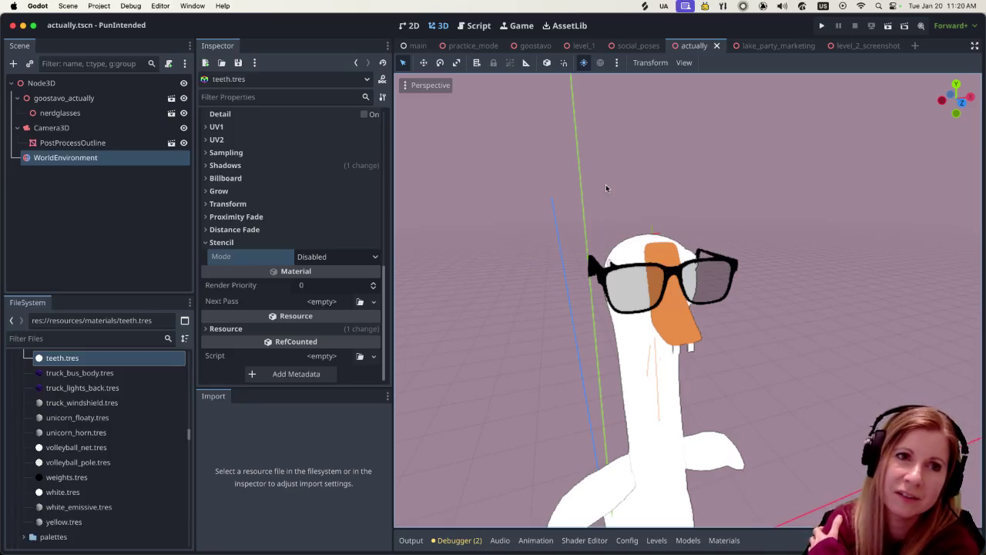
pyautogui.click(585, 67)
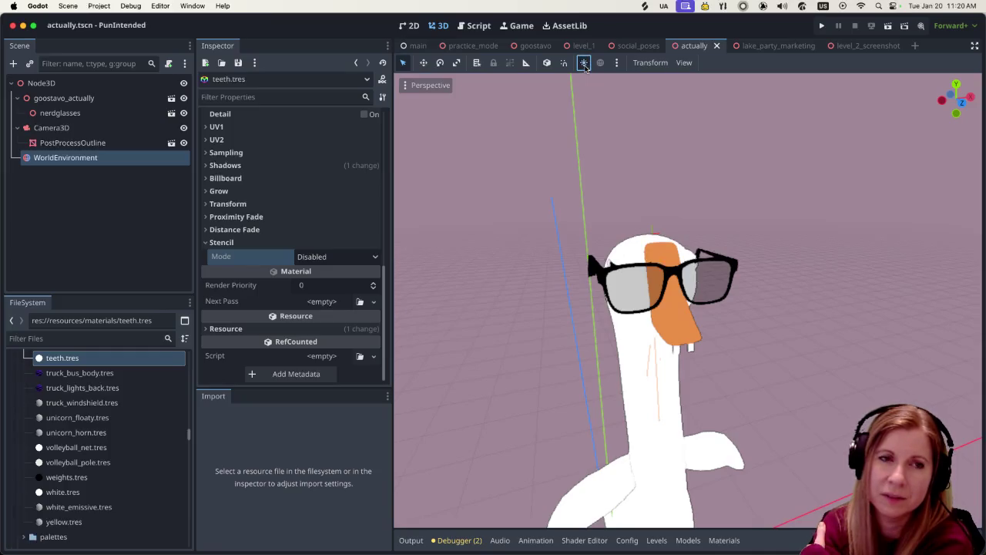
pyautogui.click(585, 65)
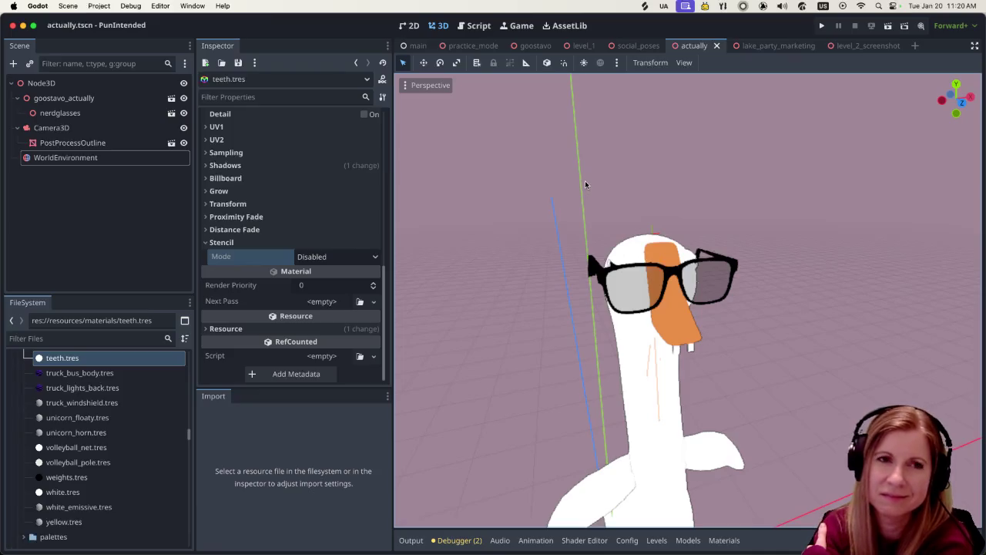
# - Turn preview sunlight back on and zoom the viewport around the goose
pyautogui.click(585, 63)
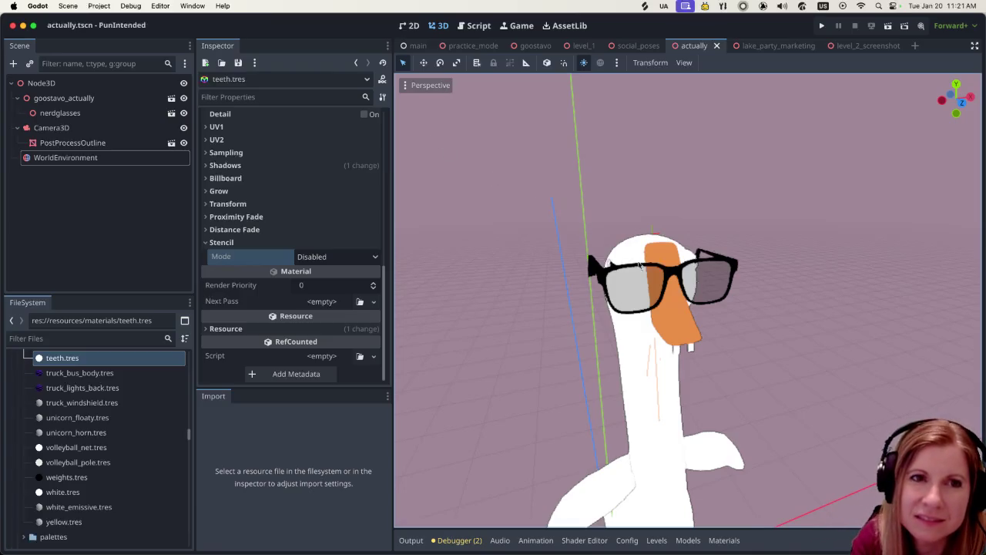
pyautogui.scroll(-3, 809, 349)
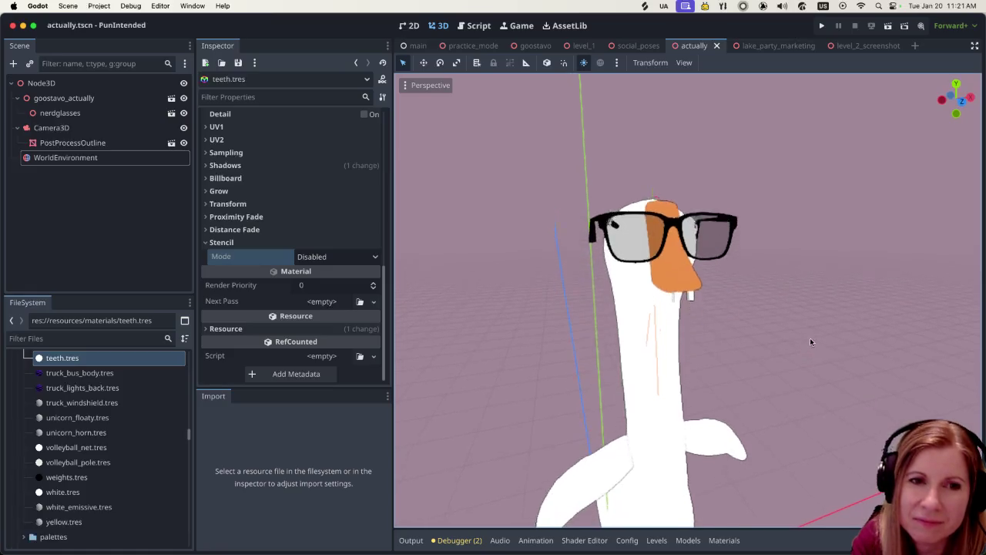
pyautogui.hscroll(-5, 821, 334)
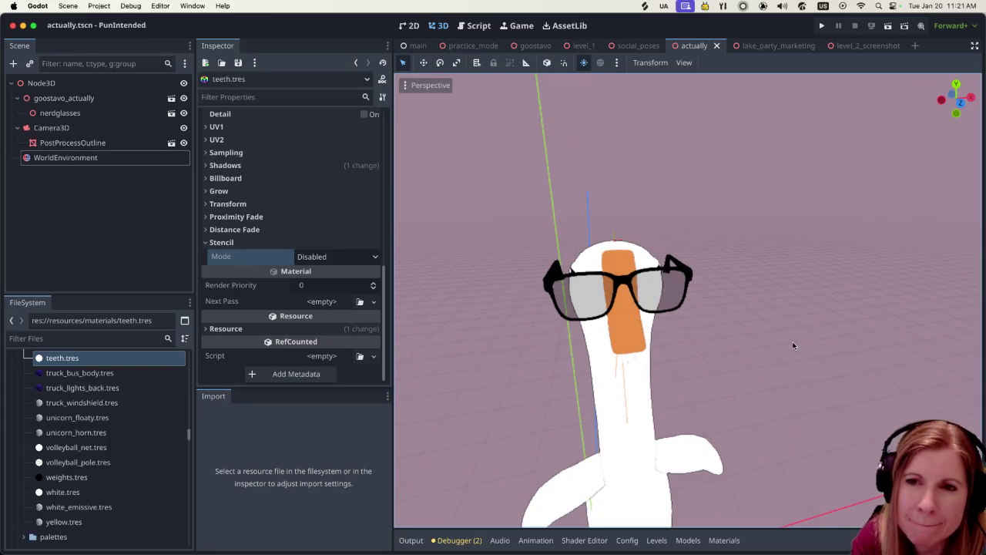
pyautogui.scroll(-5, 792, 342)
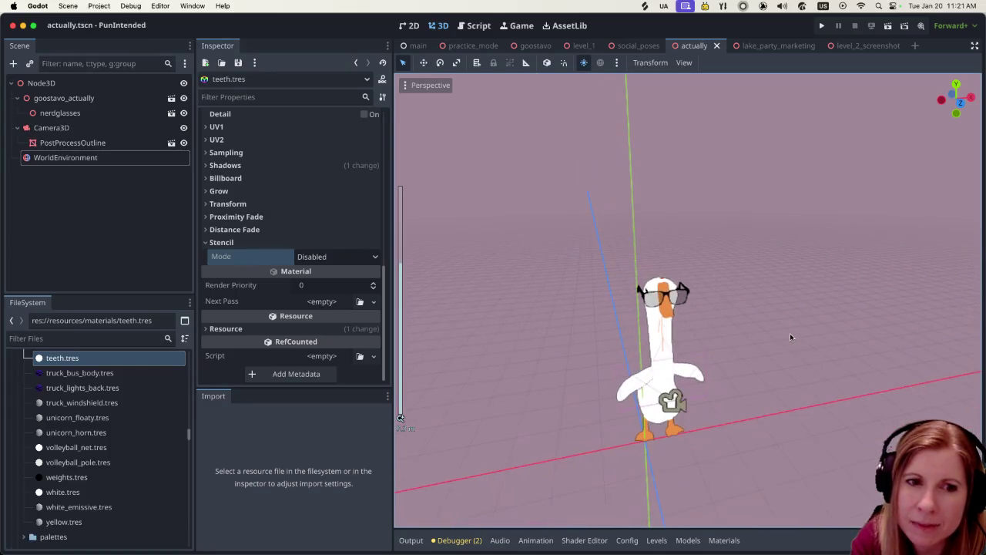
pyautogui.scroll(5, 748, 329)
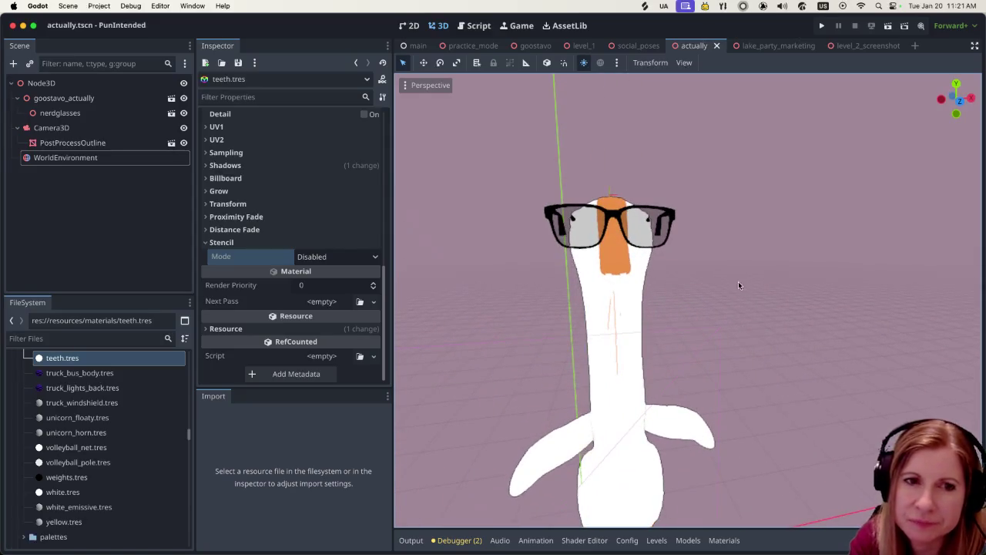
pyautogui.hscroll(5, 752, 282)
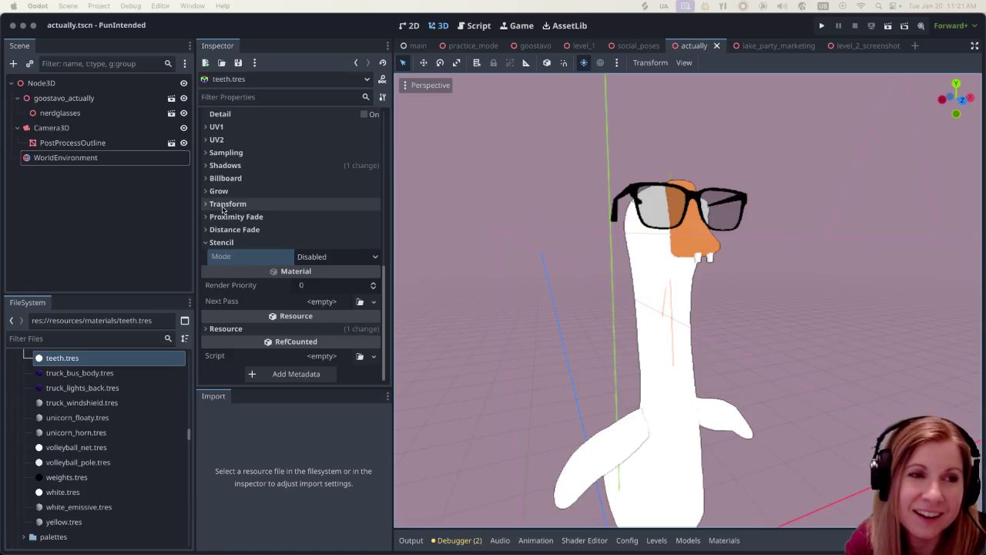
pyautogui.scroll(10, 305, 215)
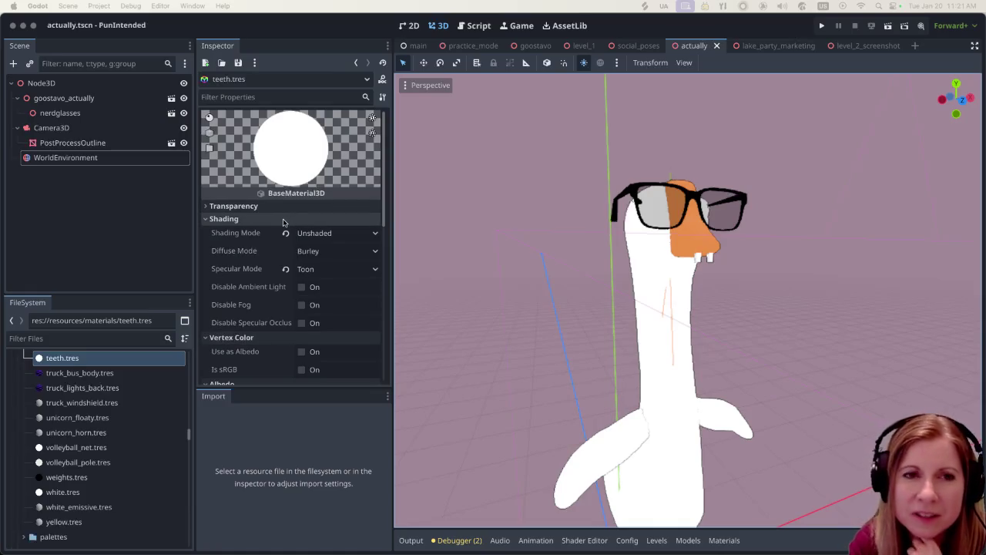
pyautogui.click(126, 213)
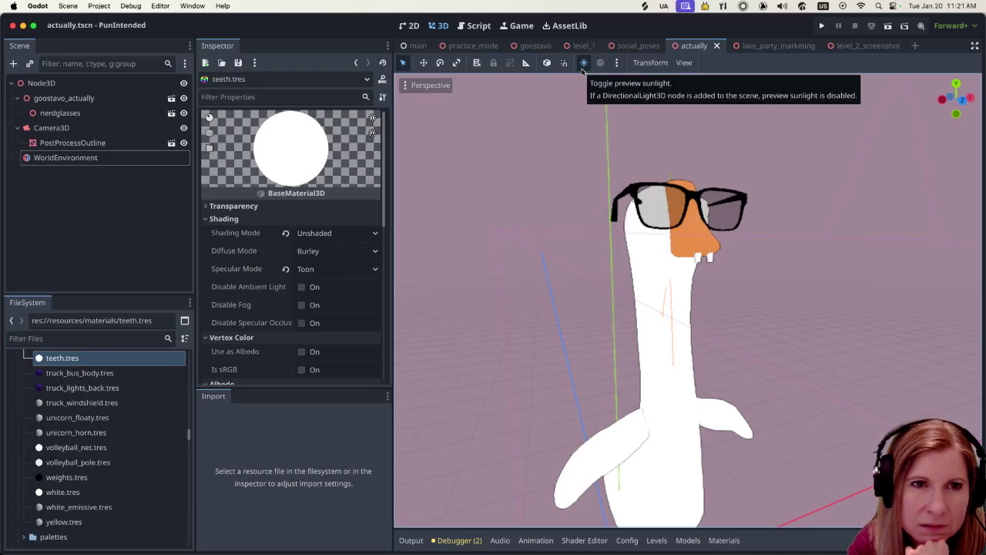
# - Switch preview sunlight off again and re-examine the goose against the mauve backdrop
pyautogui.click(583, 65)
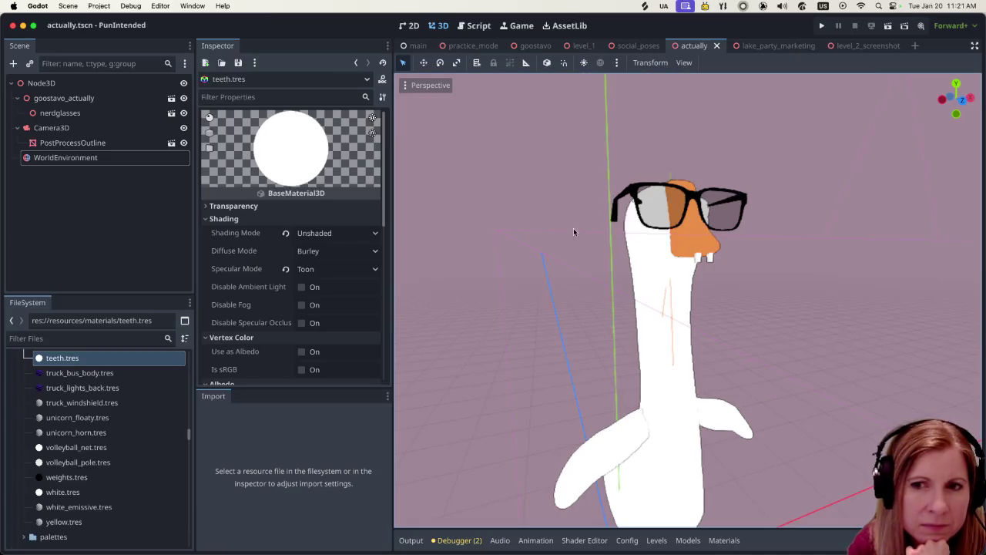
pyautogui.scroll(-5, 571, 223)
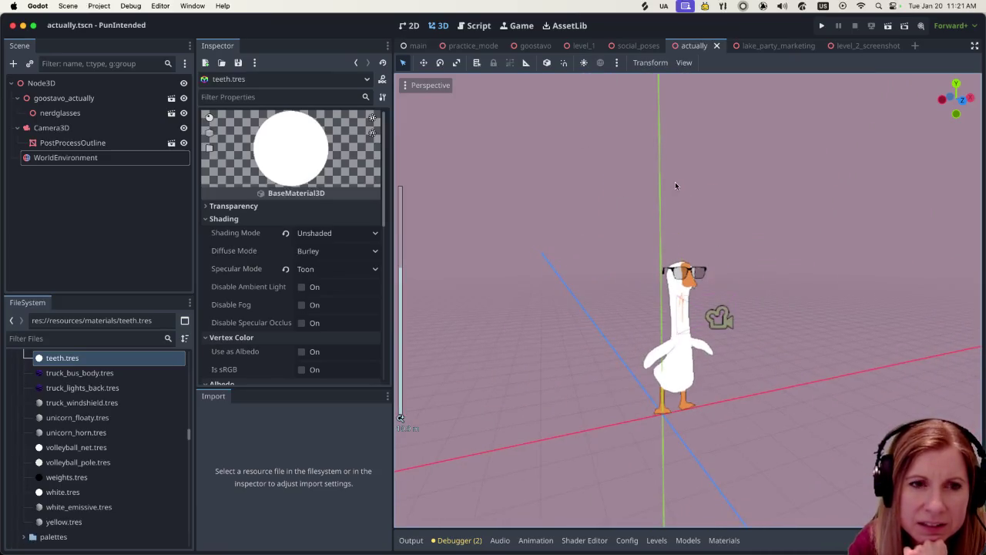
pyautogui.scroll(2, 697, 208)
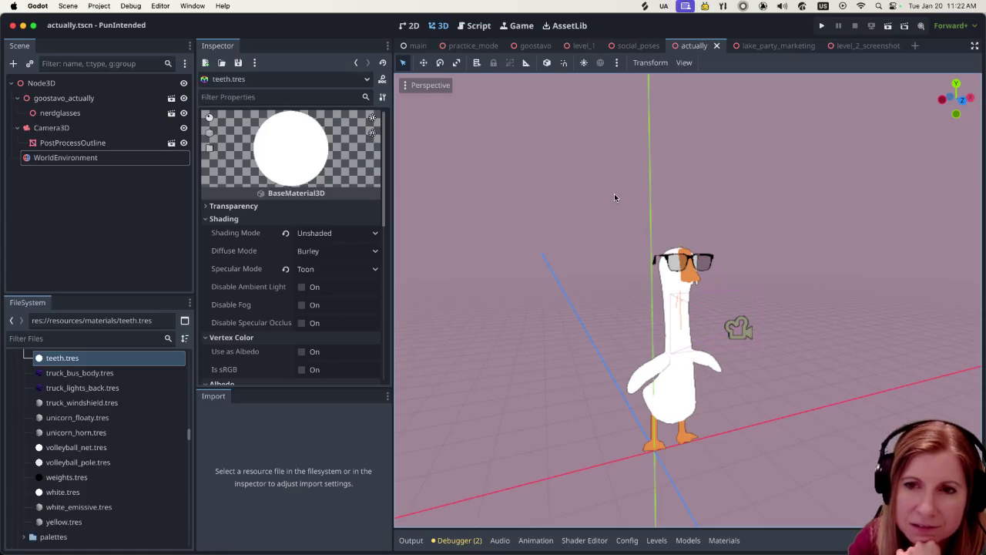
pyautogui.scroll(4, 703, 295)
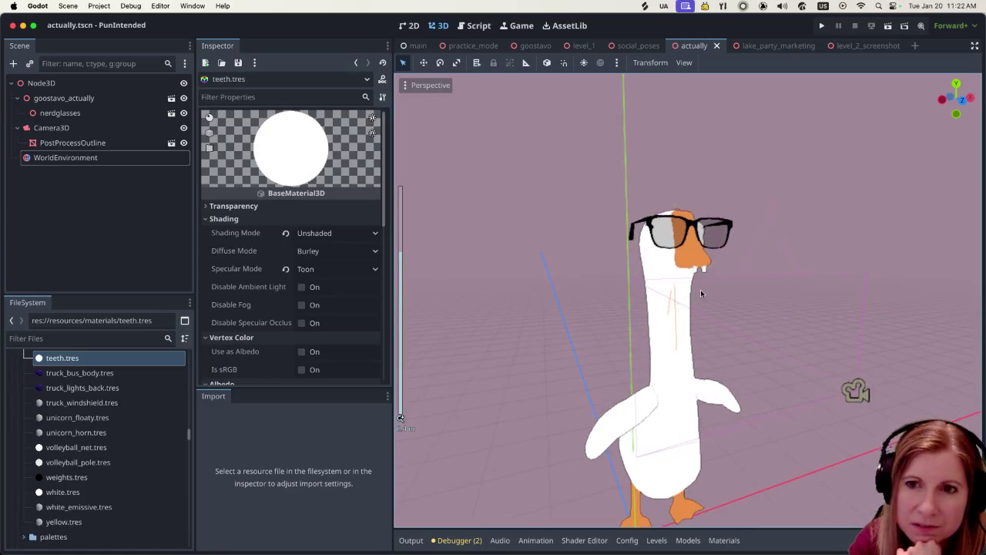
pyautogui.click(118, 200)
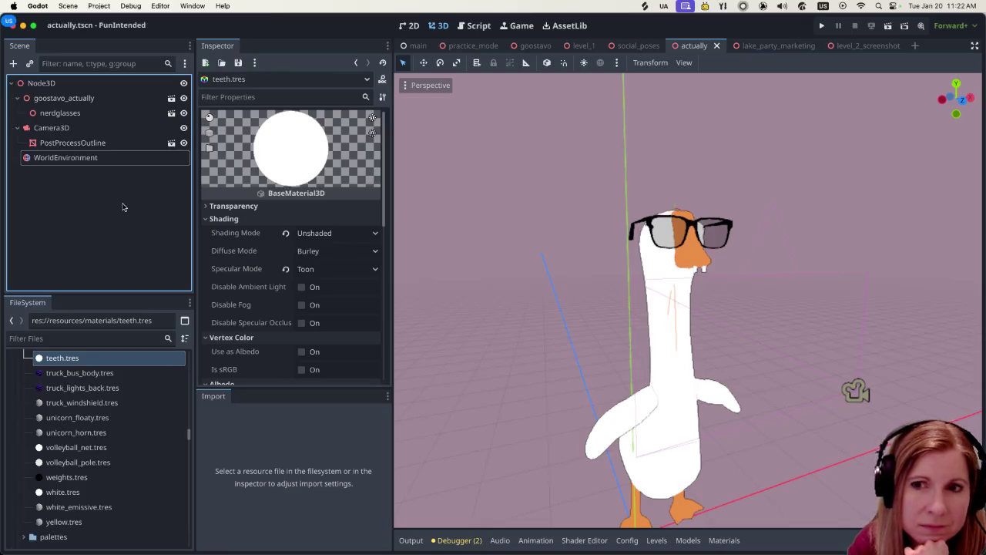
# - Search the Create New Node dialog for 'light' and select OmniLight3D
pyautogui.click(13, 63)
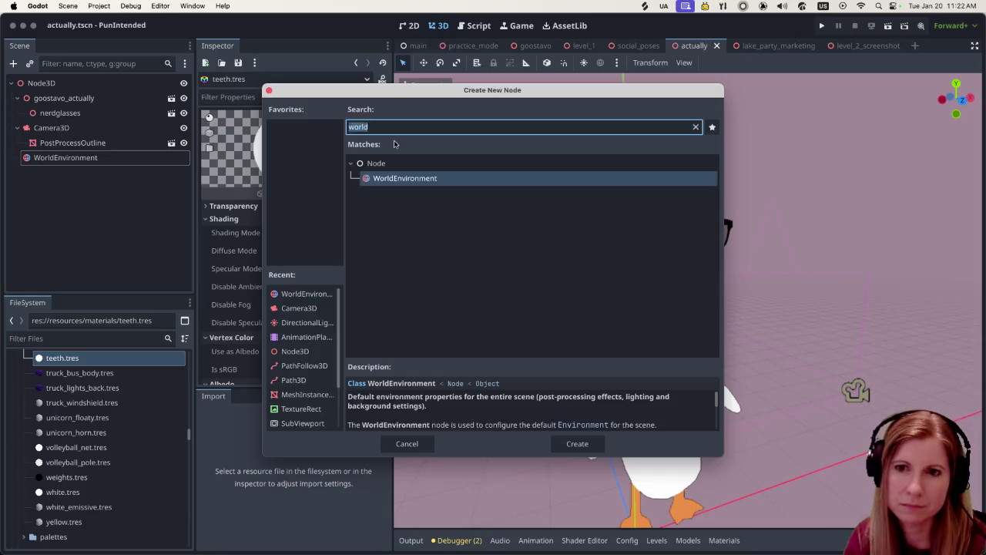
pyautogui.write('light')
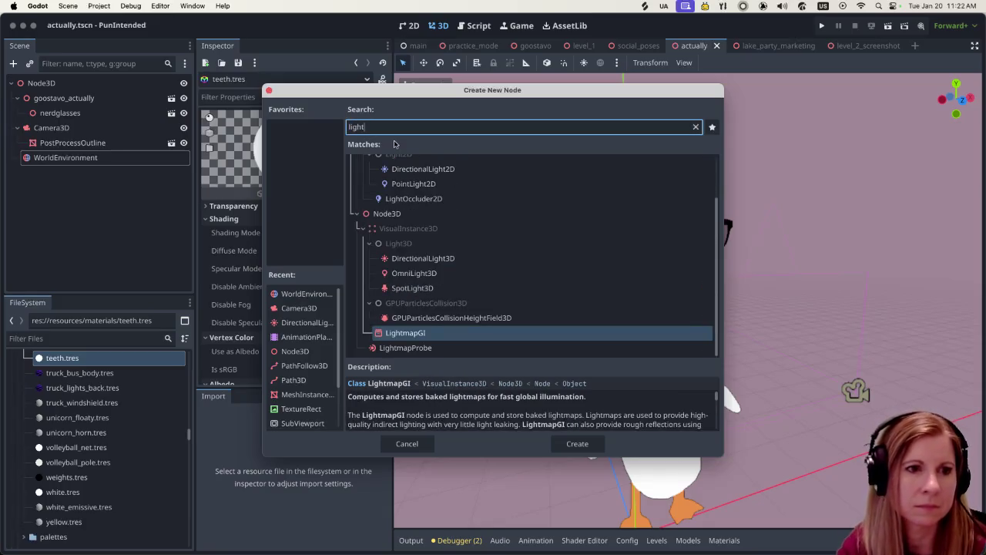
pyautogui.click(630, 273)
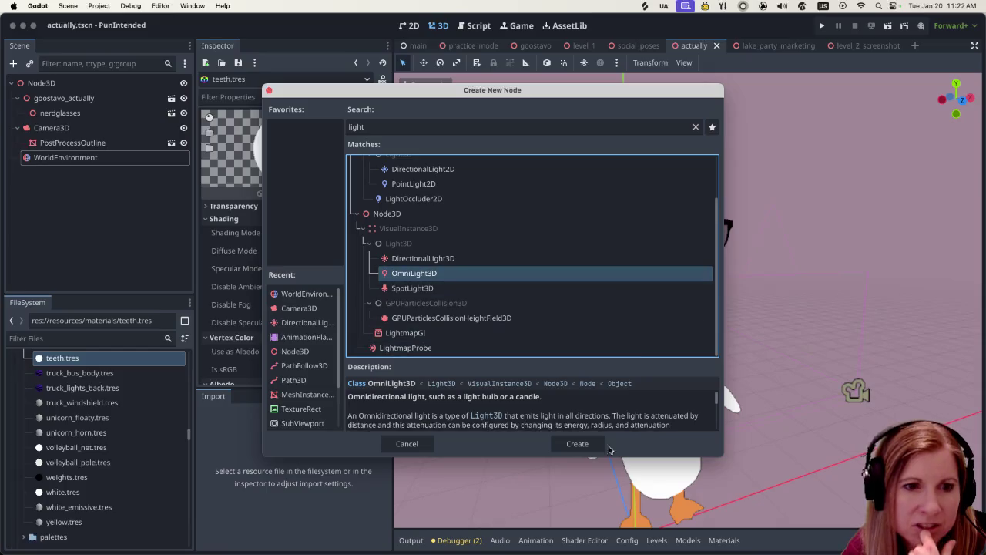
# - Add the OmniLight3D, raise it along Y and greatly enlarge its radius
pyautogui.click(577, 443)
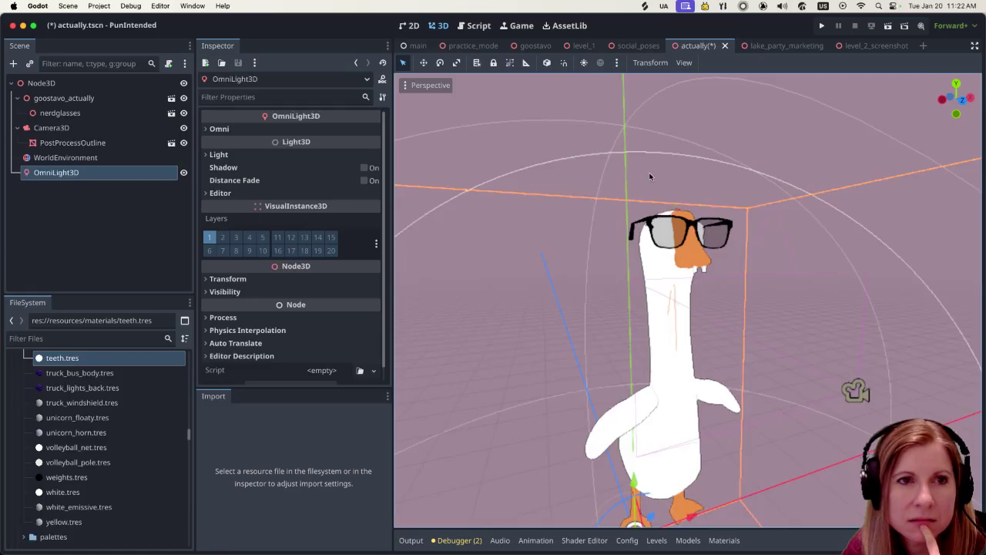
pyautogui.scroll(-5, 644, 173)
pyautogui.scroll(-3, 644, 172)
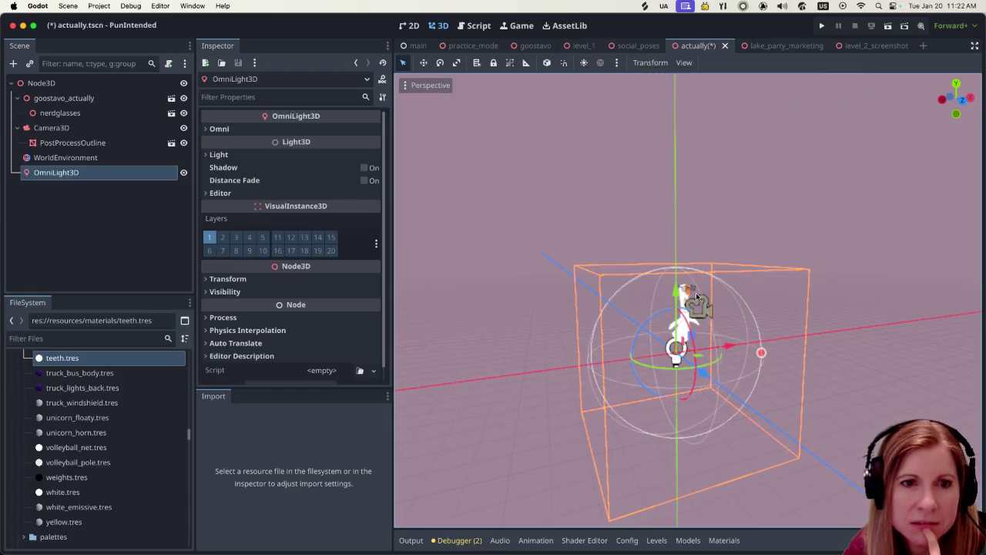
pyautogui.moveTo(675, 292)
pyautogui.mouseDown()
pyautogui.moveTo(673, 235)
pyautogui.moveTo(674, 253)
pyautogui.mouseUp()
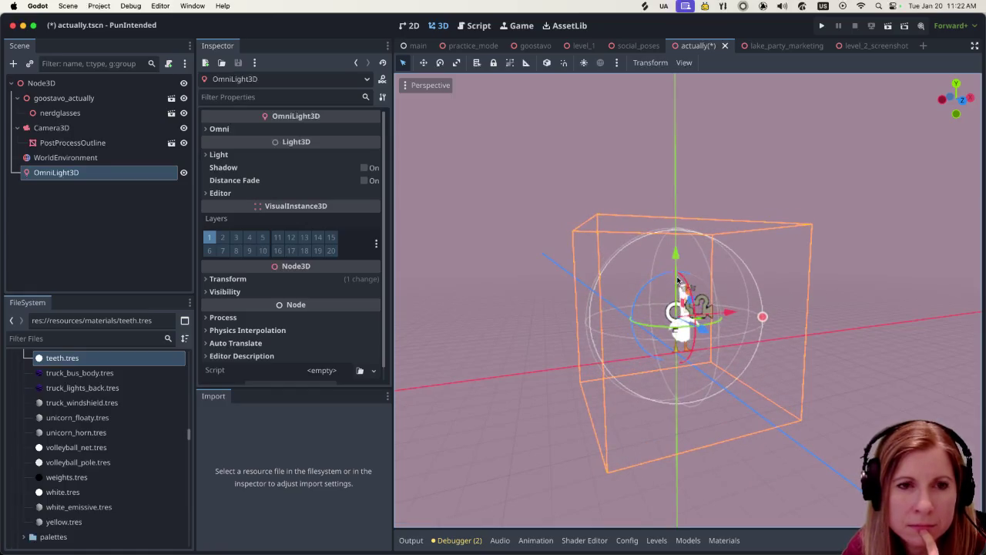
pyautogui.moveTo(762, 317); pyautogui.dragTo(881, 351)
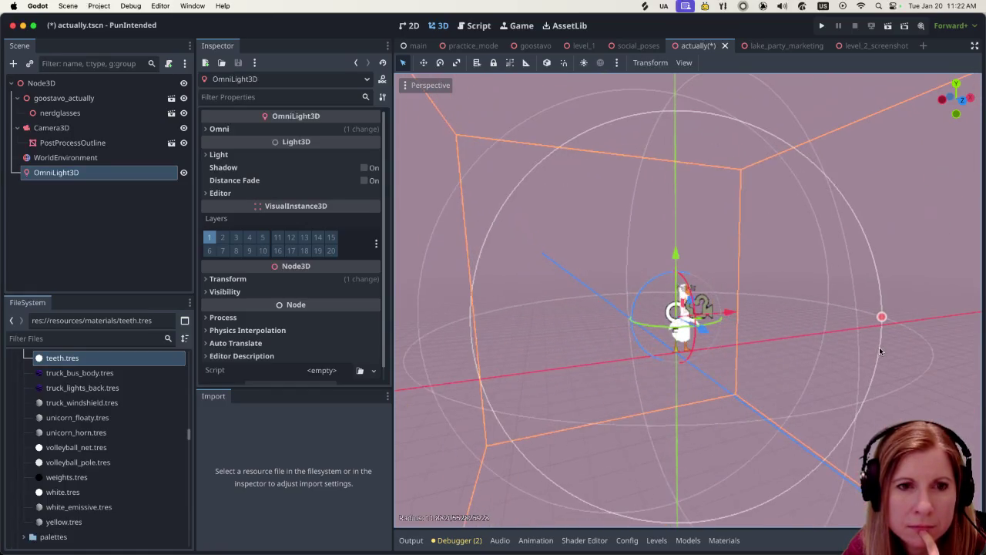
# - Turn the viewport's preview sunlight back on
pyautogui.scroll(5, 743, 301)
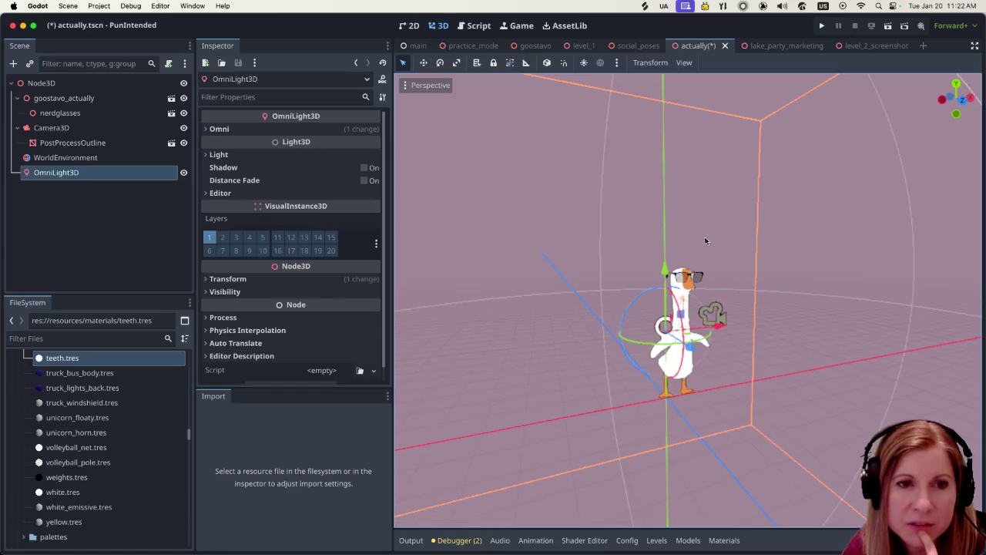
pyautogui.scroll(-4, 701, 257)
pyautogui.scroll(-3, 701, 257)
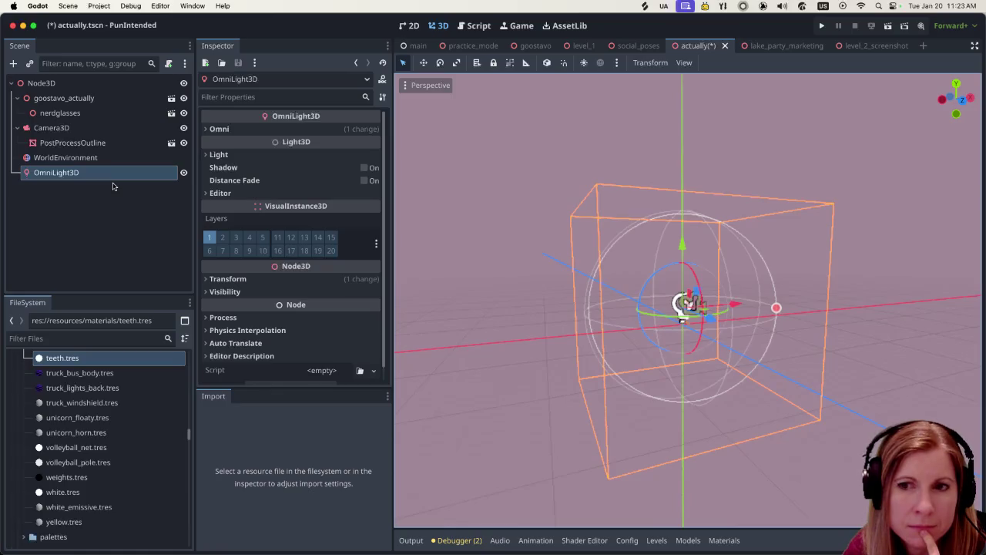
pyautogui.click(584, 63)
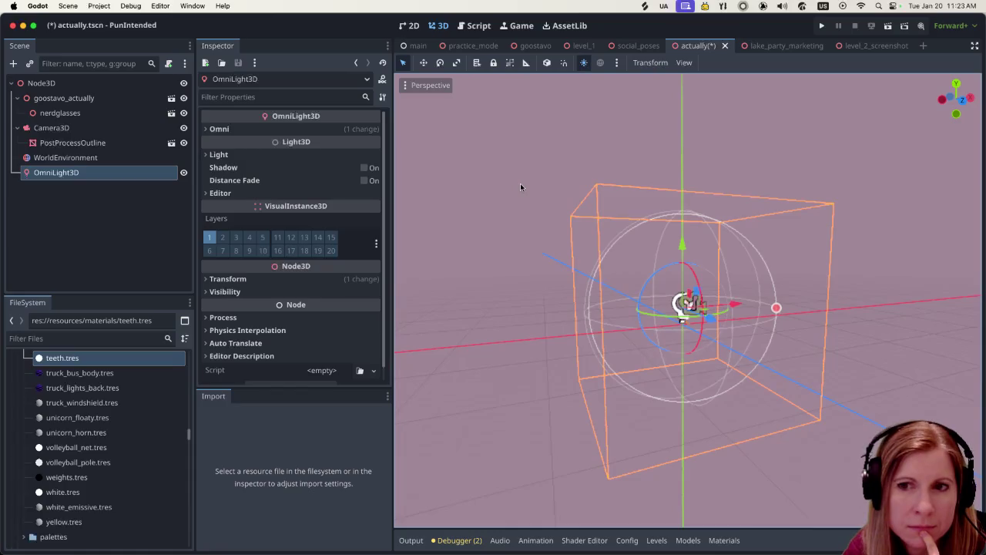
# - Delete the OmniLight3D node from the scene
pyautogui.rightClick(99, 175)
pyautogui.click(172, 486)
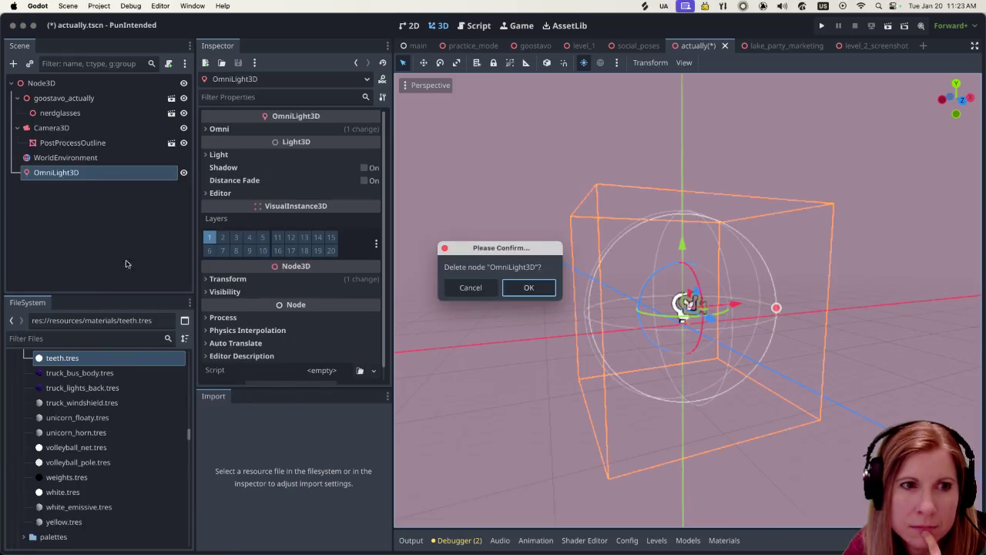
pyautogui.click(541, 295)
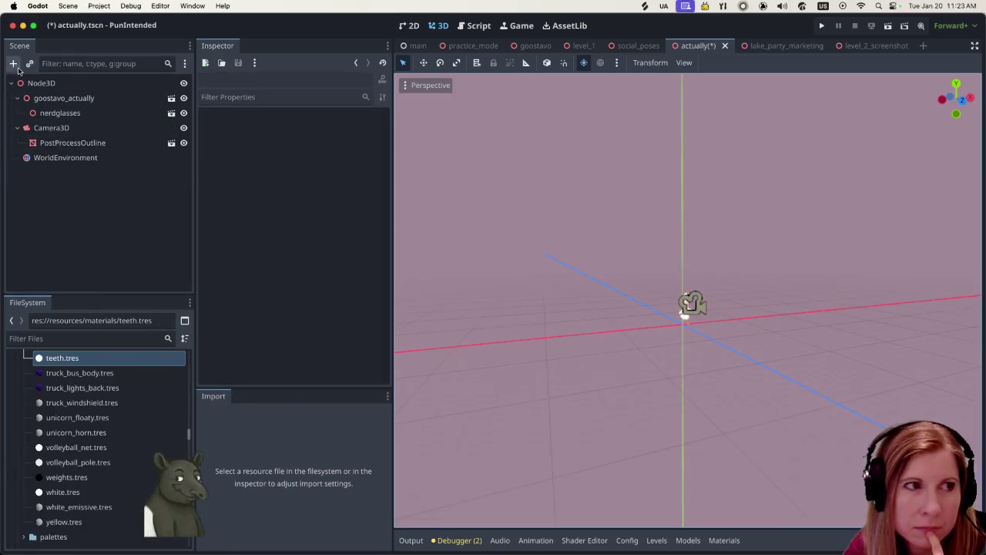
# - Add a DirectionalLight3D node to the scene
pyautogui.click(14, 67)
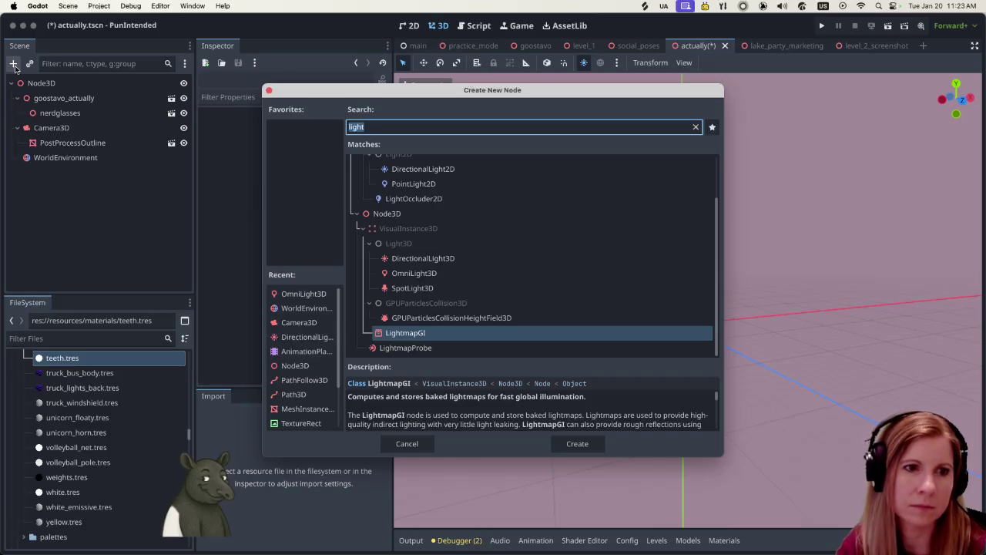
pyautogui.click(477, 258)
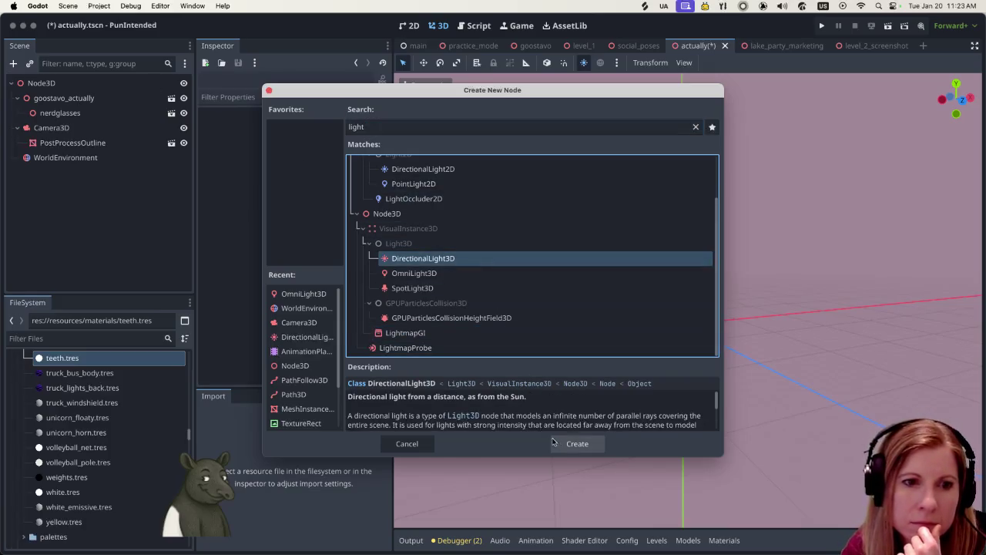
pyautogui.click(567, 445)
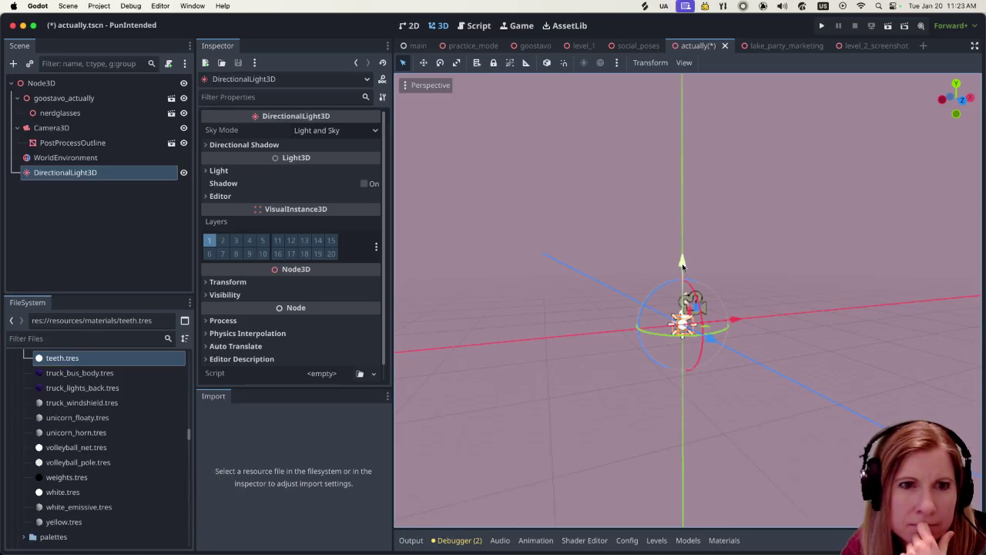
# - Move the DirectionalLight3D about 1.248 units along Z, then zoom to check the goose
pyautogui.moveTo(711, 337); pyautogui.dragTo(735, 344)
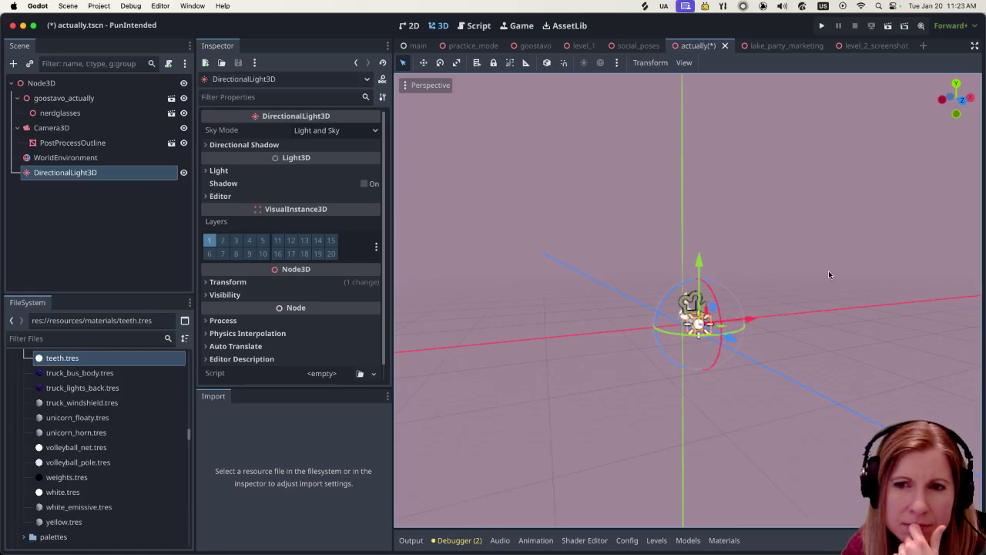
pyautogui.scroll(5, 828, 270)
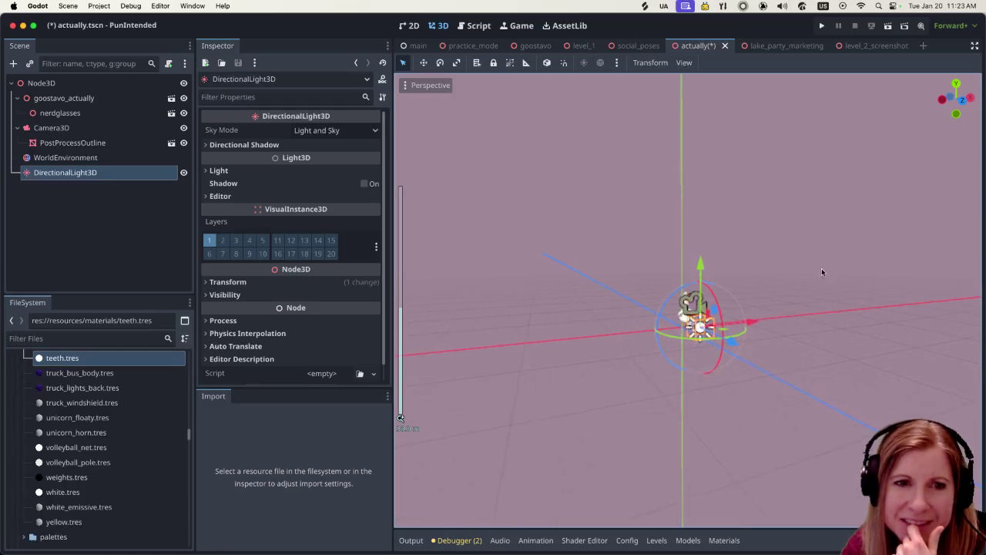
pyautogui.scroll(-2, 819, 262)
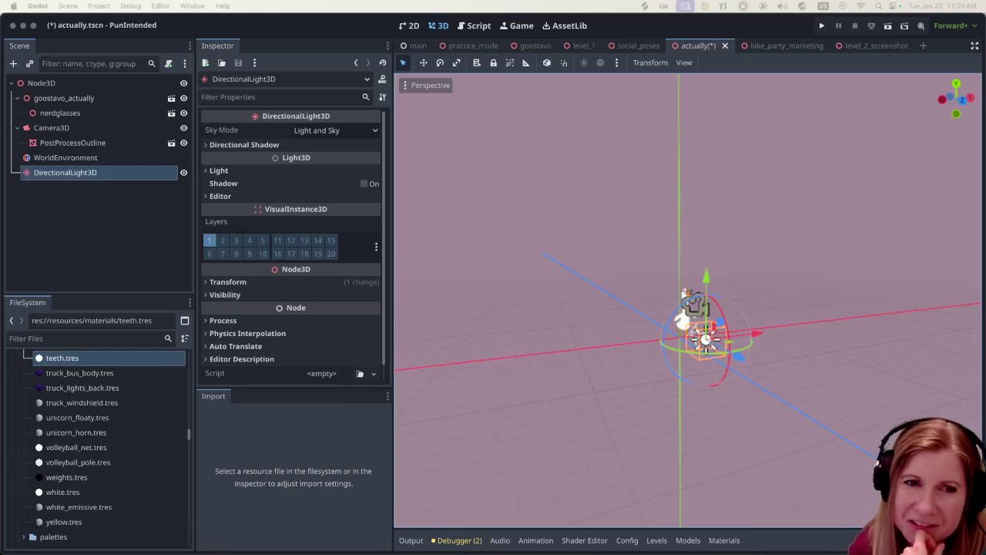
pyautogui.scroll(2, 733, 288)
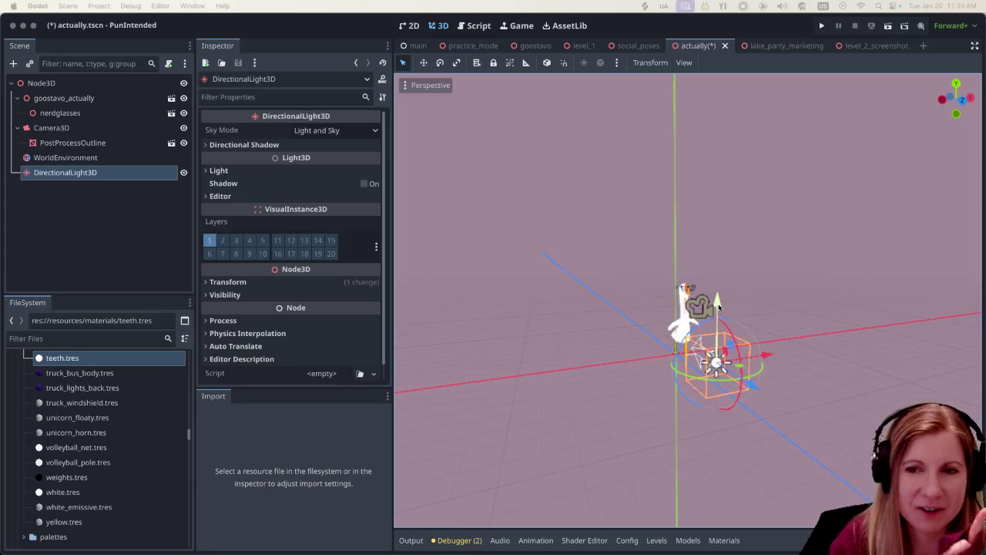
pyautogui.moveTo(718, 307); pyautogui.dragTo(723, 275)
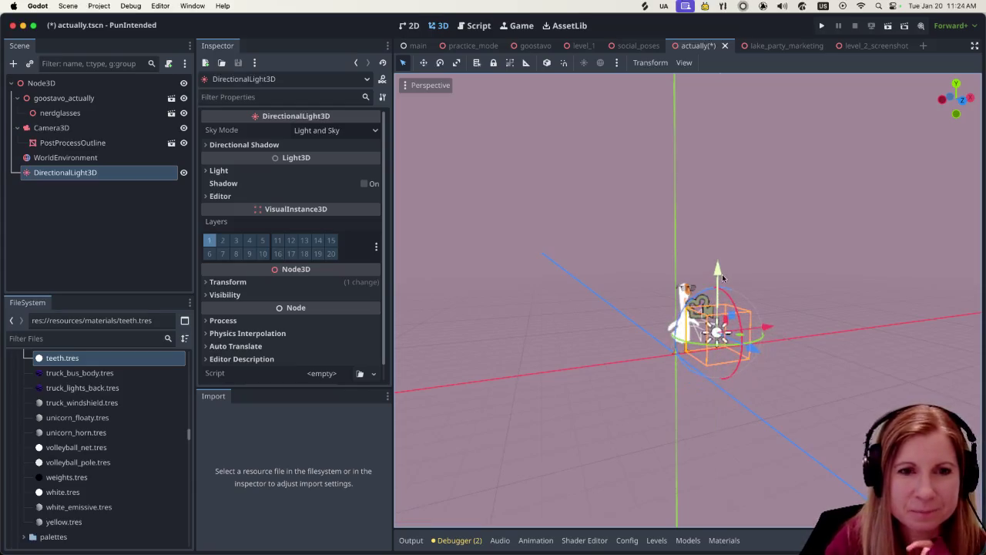
pyautogui.scroll(5, 721, 367)
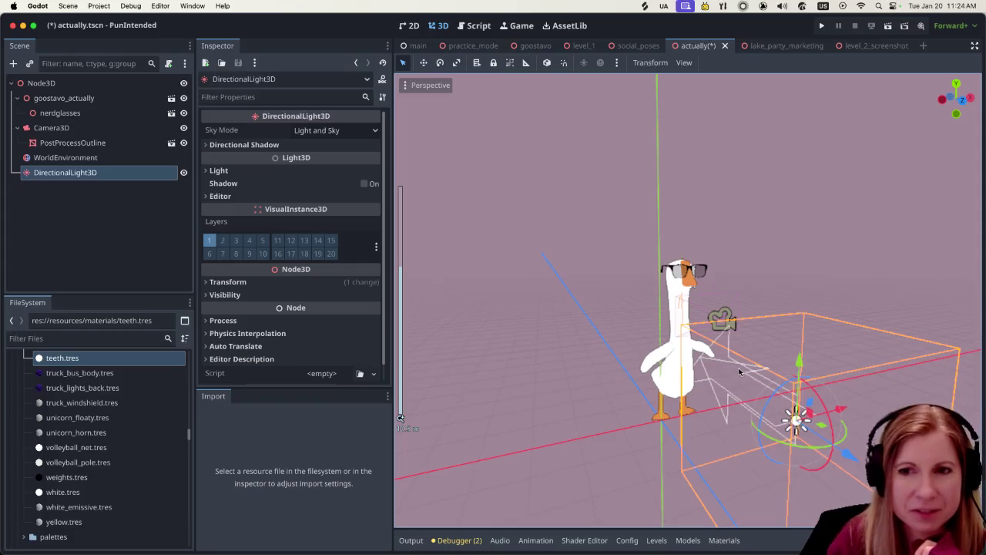
pyautogui.scroll(-3, 738, 372)
pyautogui.moveTo(772, 408); pyautogui.dragTo(769, 394)
pyautogui.moveTo(753, 305); pyautogui.dragTo(755, 245)
pyautogui.scroll(5, 755, 321)
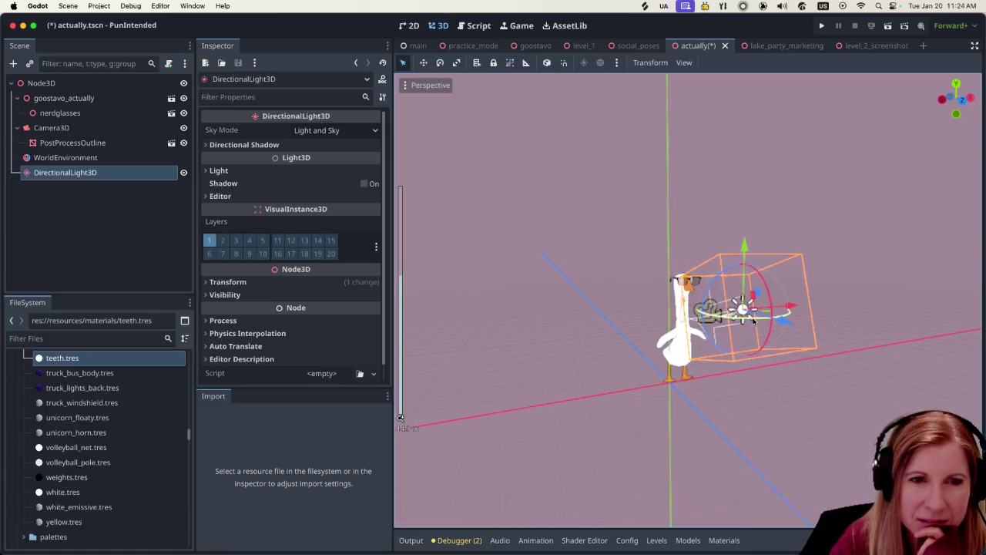
pyautogui.scroll(-5, 755, 321)
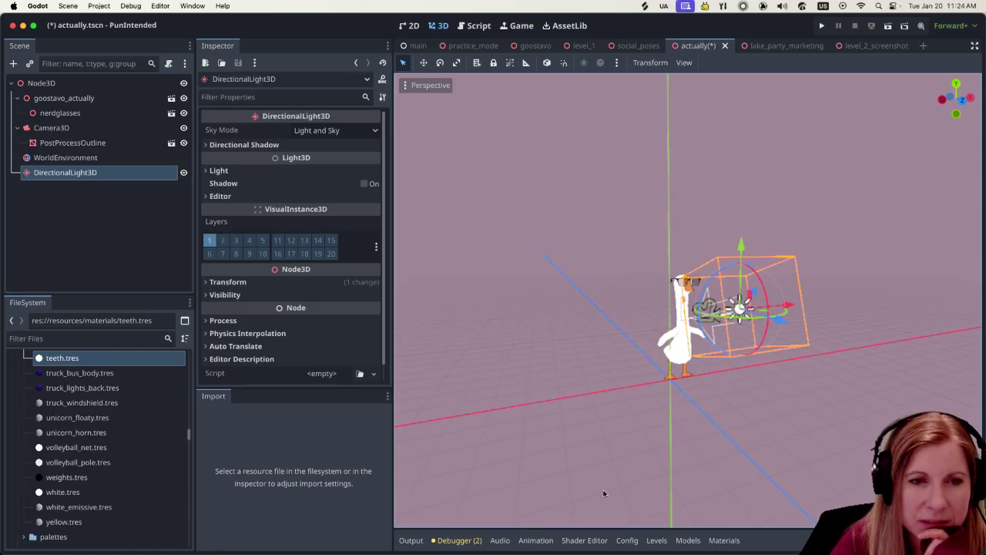
pyautogui.scroll(5, 769, 398)
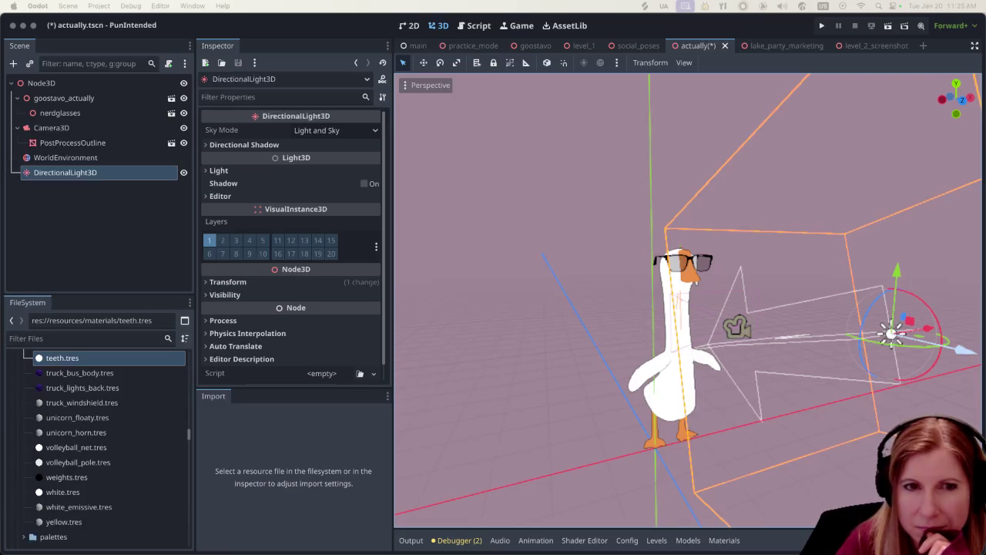
pyautogui.scroll(-3, 774, 266)
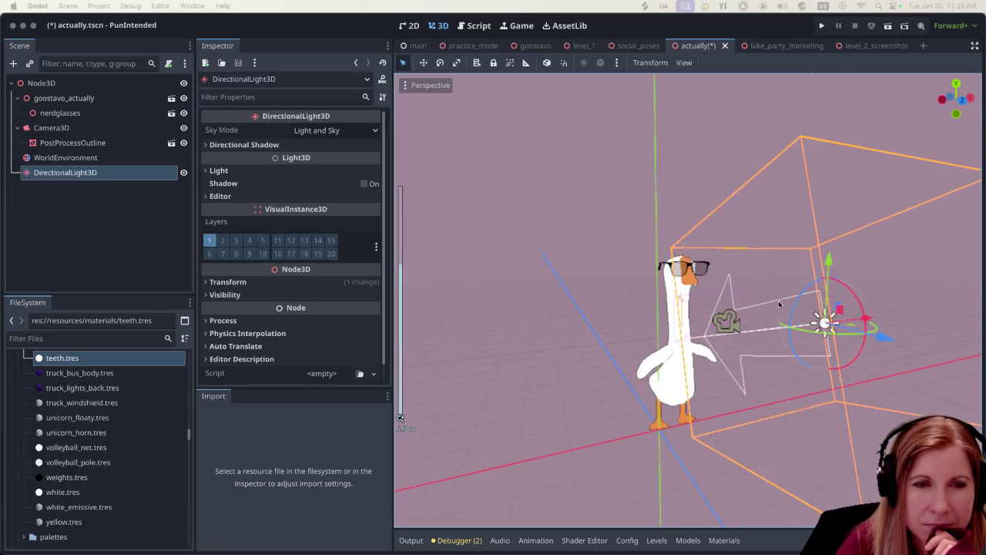
pyautogui.scroll(1, 778, 304)
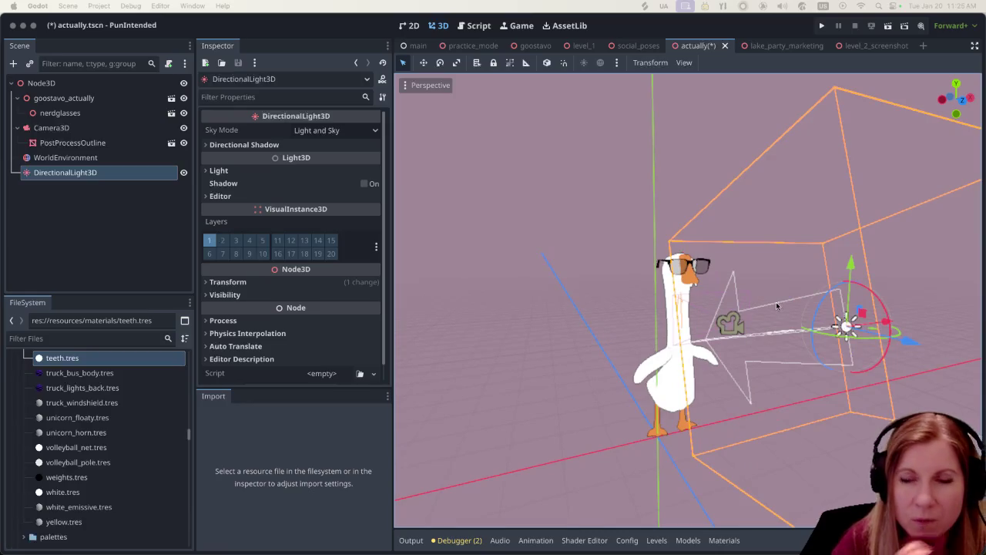
pyautogui.hscroll(3, 783, 267)
pyautogui.scroll(2, 770, 297)
pyautogui.scroll(-5, 738, 318)
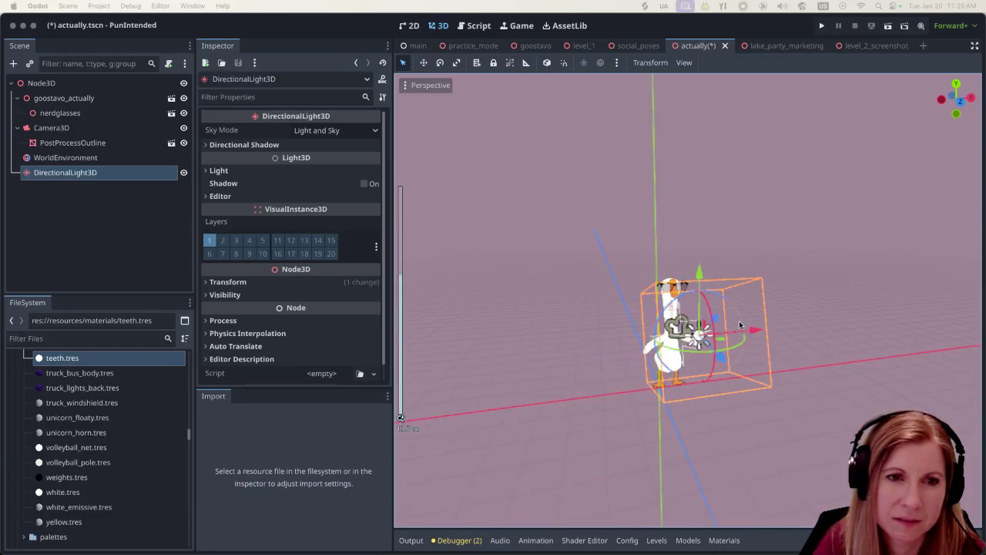
pyautogui.scroll(2, 794, 440)
pyautogui.hscroll(-3, 810, 419)
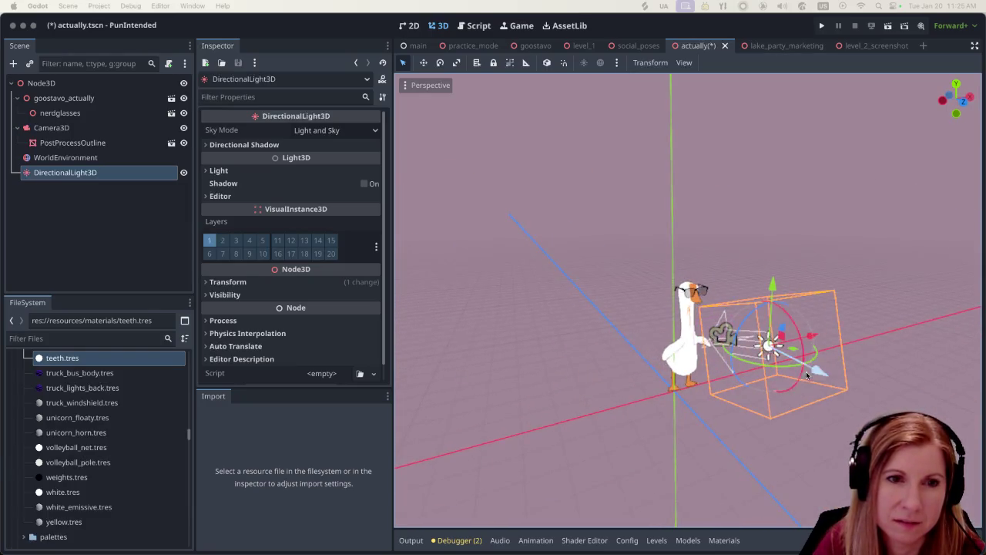
pyautogui.scroll(3, 807, 375)
pyautogui.scroll(-4, 804, 372)
pyautogui.scroll(5, 804, 372)
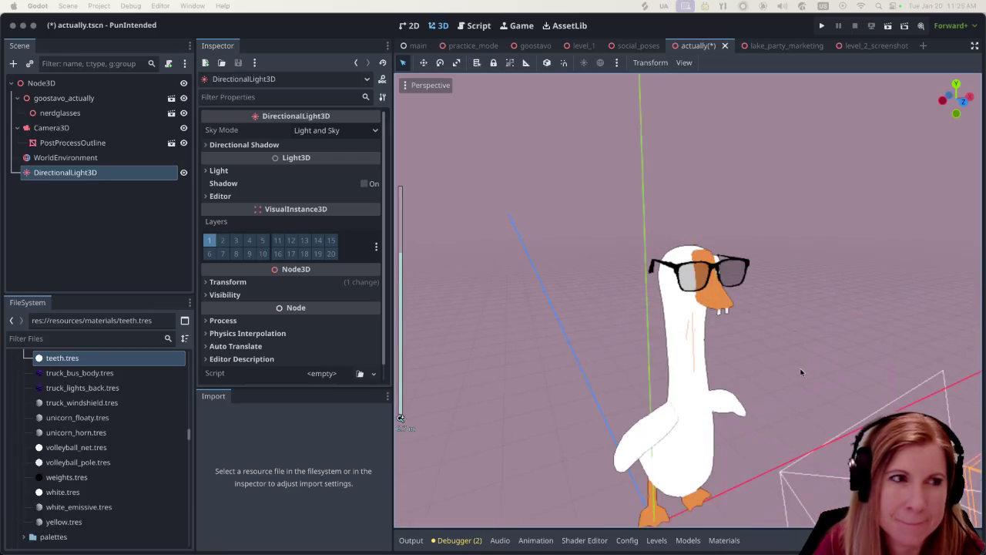
pyautogui.scroll(-2, 784, 370)
pyautogui.hscroll(5, 774, 368)
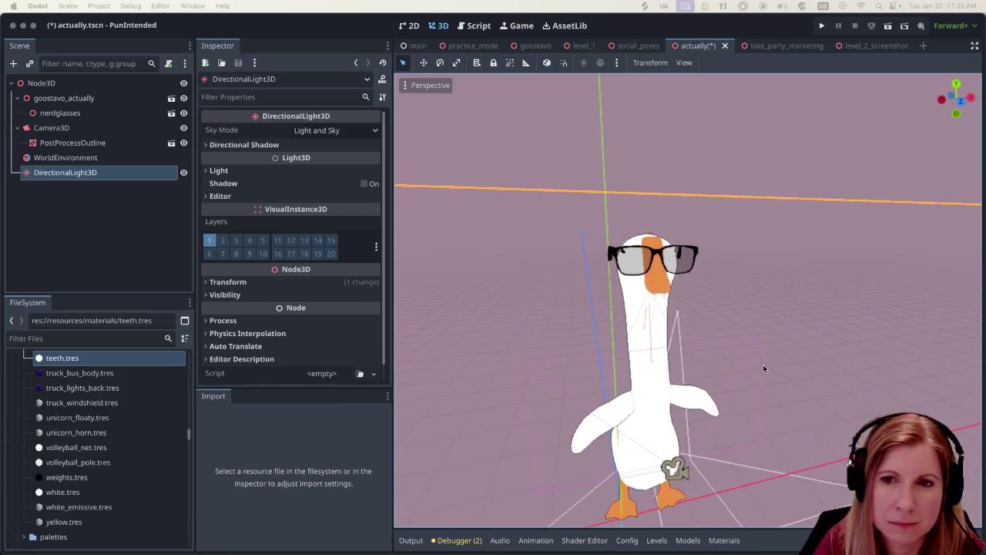
pyautogui.scroll(5, 767, 362)
pyautogui.scroll(3, 769, 343)
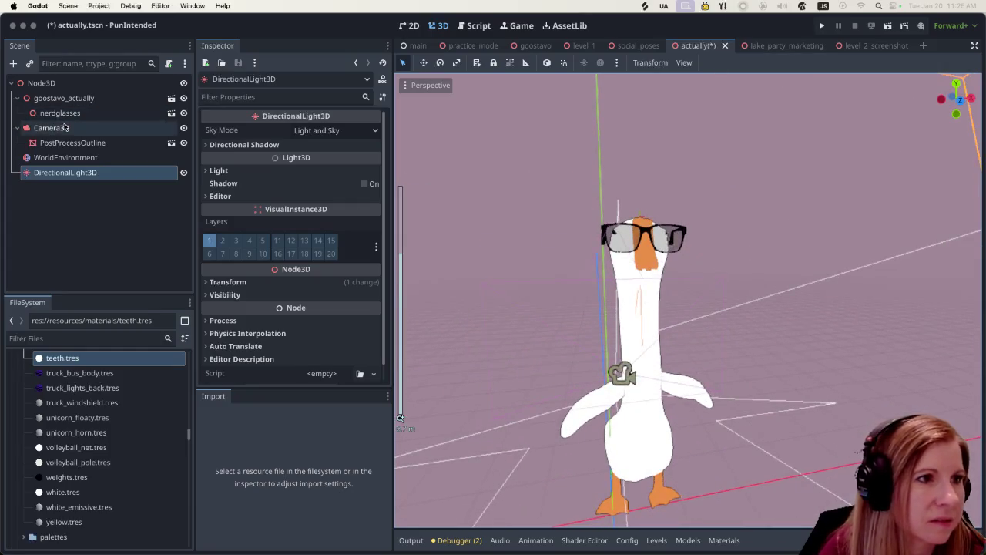
# - Turn on Camera3D's Current property, then deselect to view the goose
pyautogui.click(65, 127)
pyautogui.scroll(-3, 526, 324)
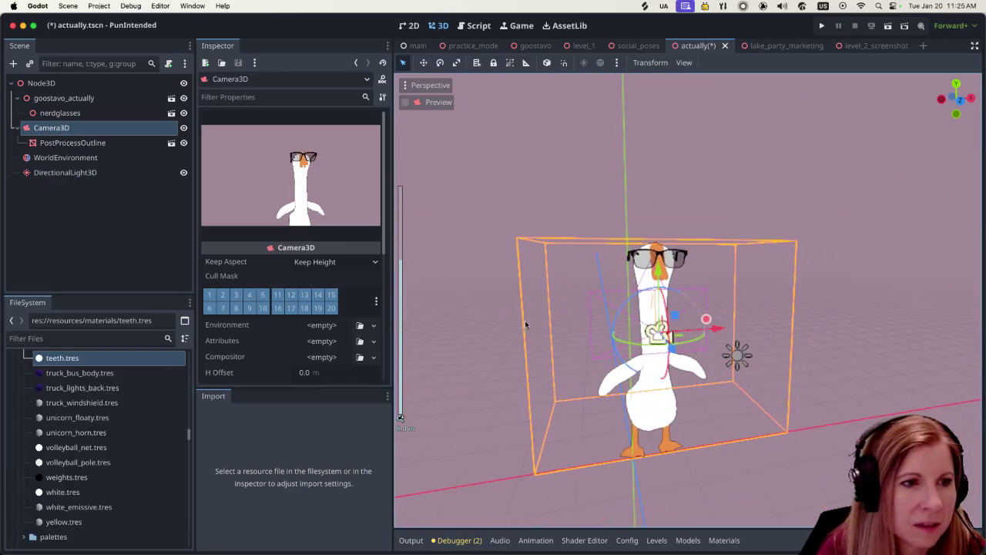
pyautogui.moveTo(286, 282)
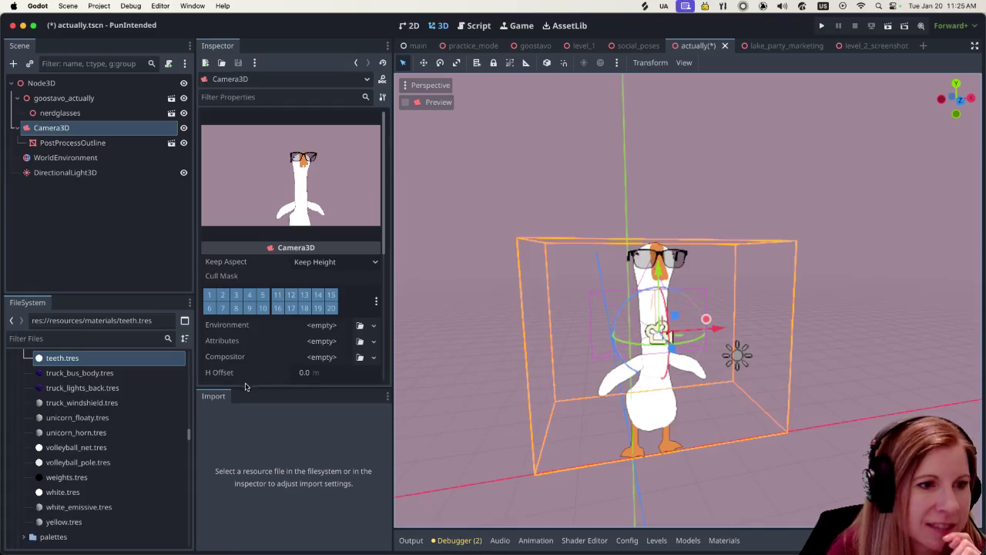
pyautogui.moveTo(248, 391); pyautogui.dragTo(249, 505)
pyautogui.click(299, 436)
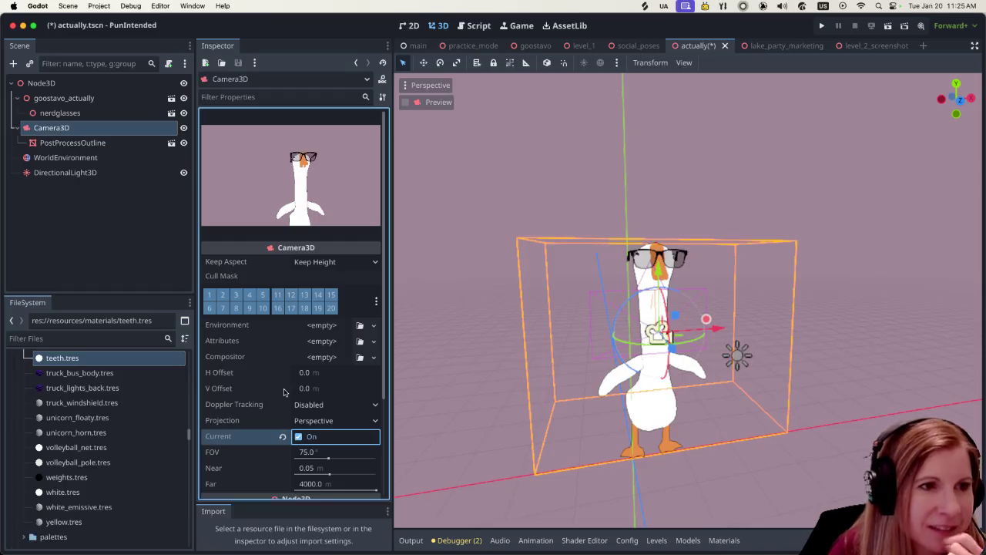
pyautogui.moveTo(281, 341)
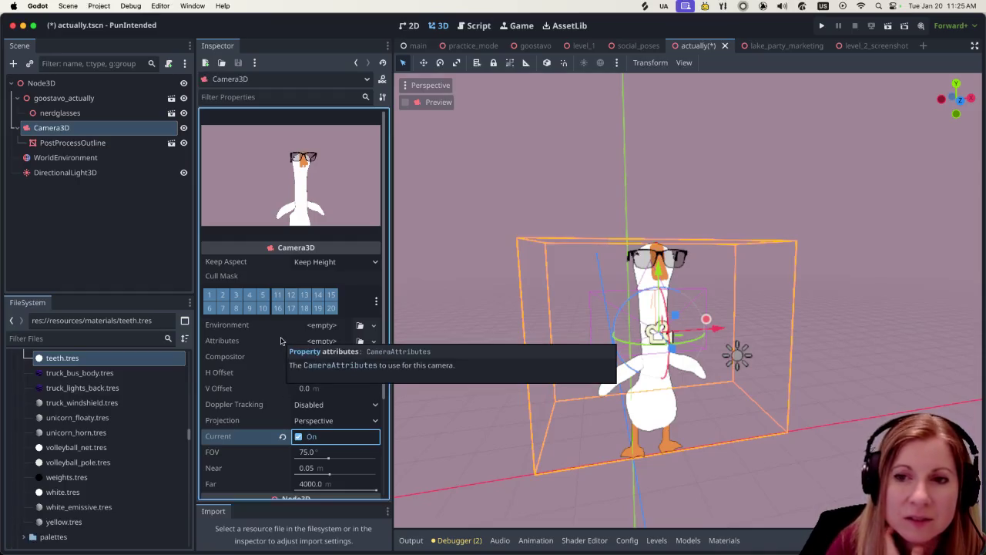
pyautogui.click(640, 284)
pyautogui.scroll(6, 640, 284)
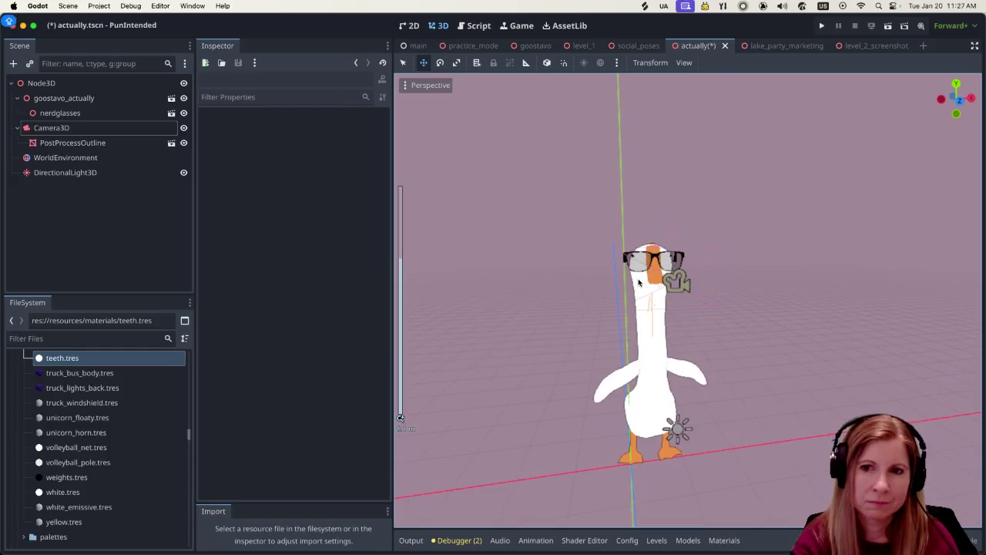
# - Zoom in on the goose, then save and run the current scene
pyautogui.scroll(-5, 634, 262)
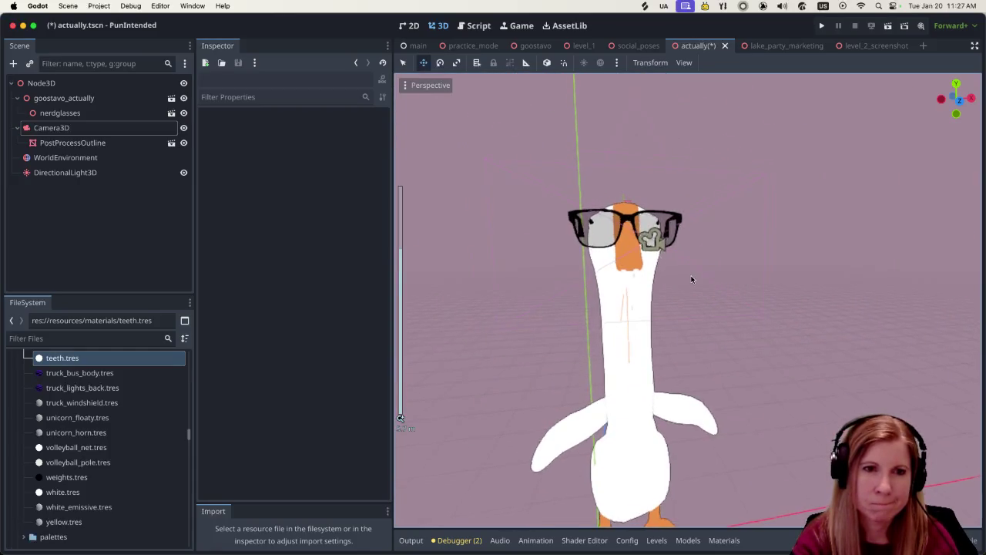
pyautogui.scroll(5, 688, 270)
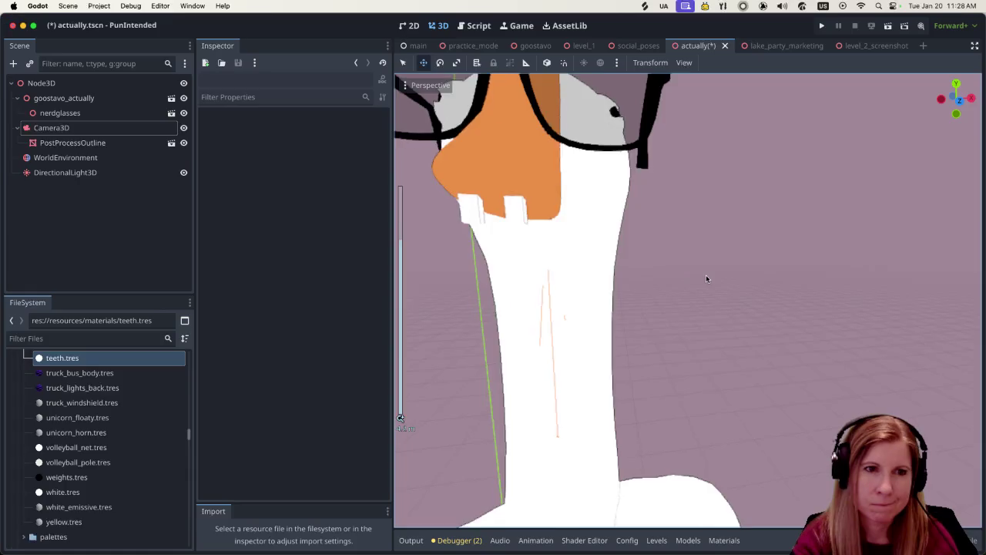
pyautogui.scroll(-4, 705, 274)
pyautogui.scroll(2, 709, 272)
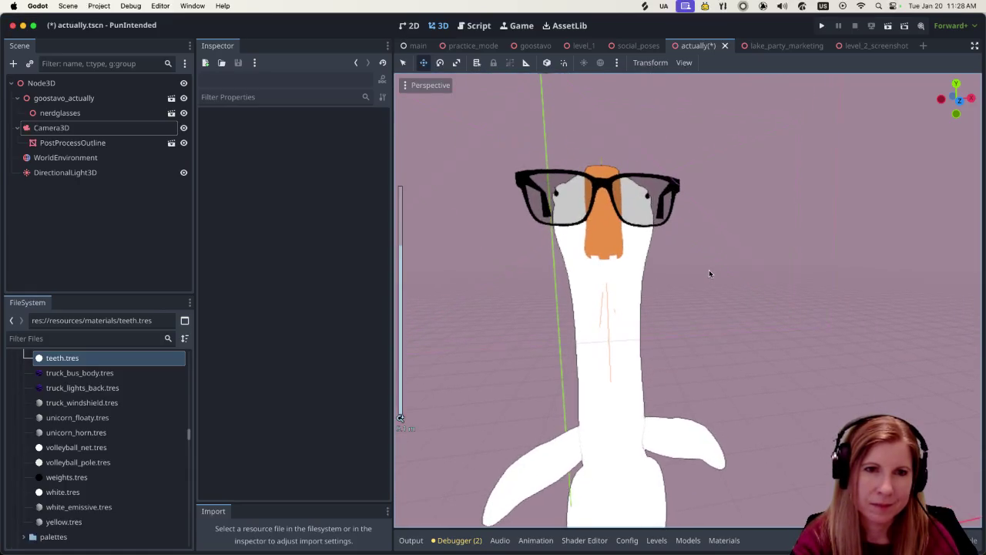
pyautogui.click(886, 25)
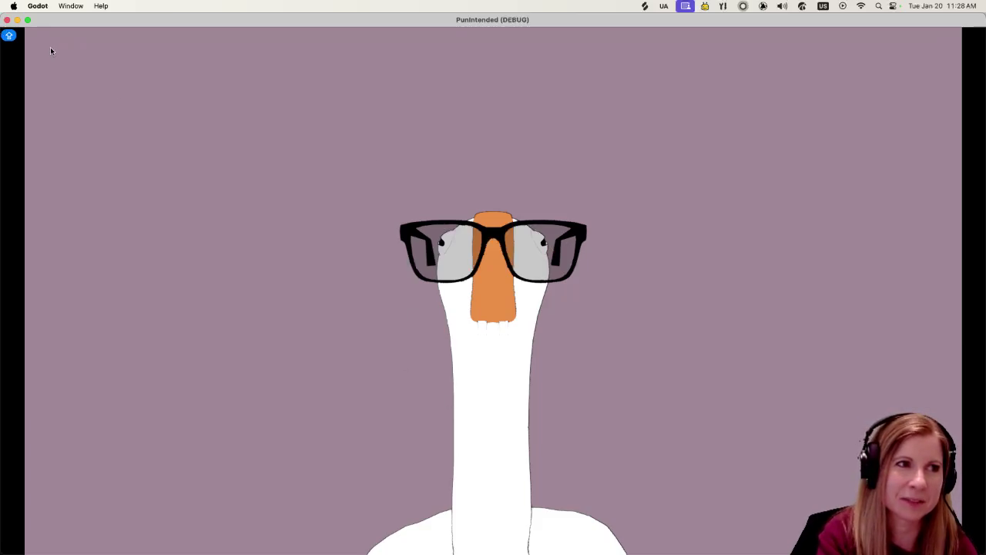
# - Close the debug game and hide the bottom Output panel with Ctrl+J
pyautogui.click(7, 19)
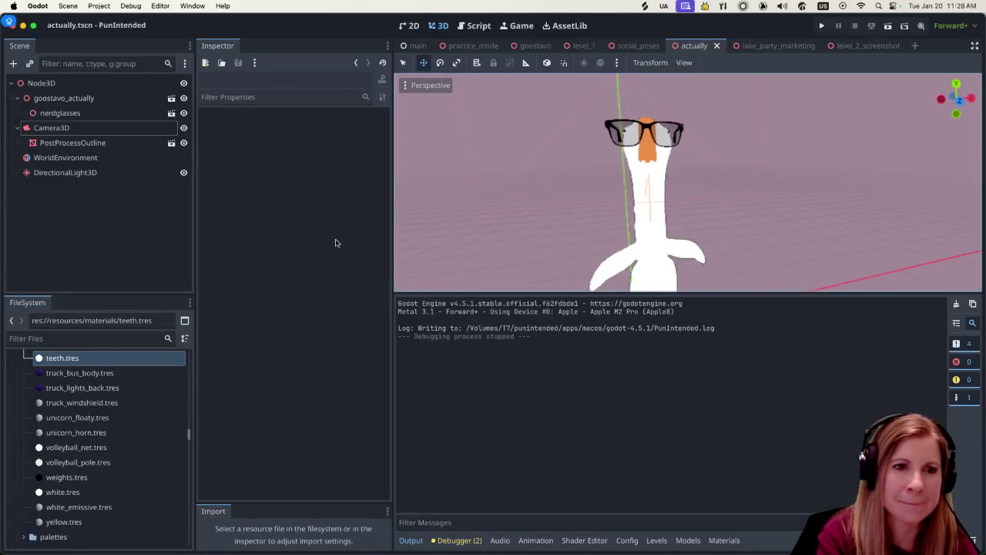
pyautogui.scroll(2, 674, 207)
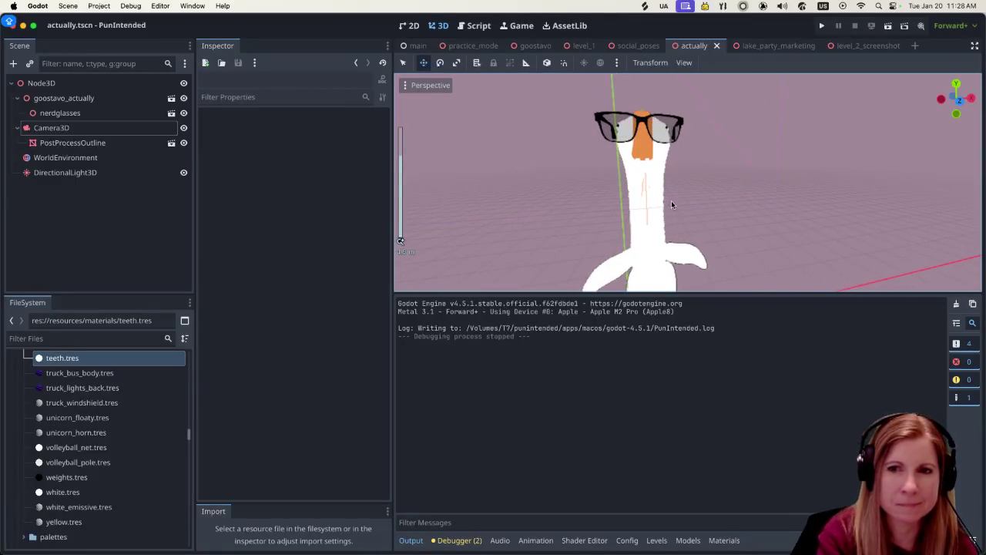
pyautogui.scroll(1, 667, 194)
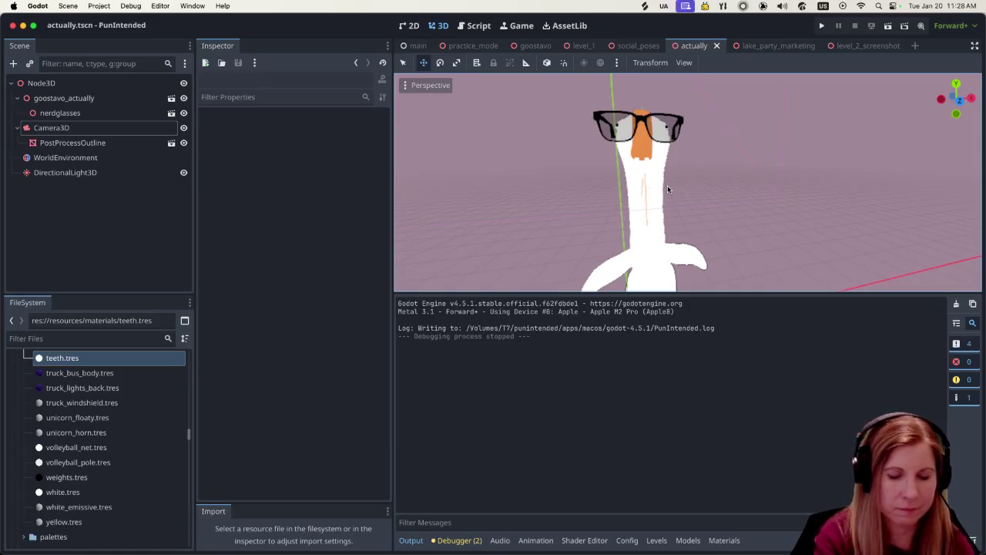
pyautogui.hotkey('ctrl', 'j')
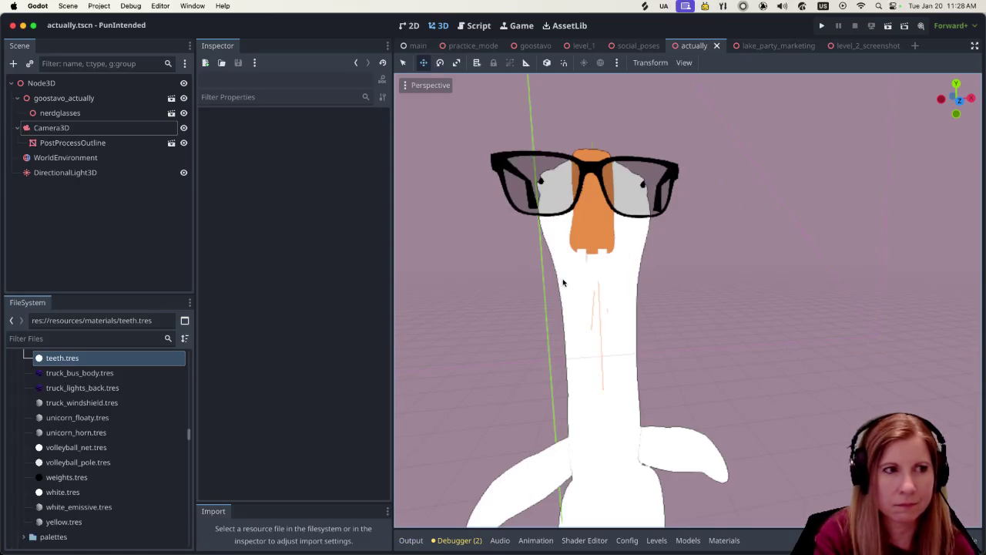
pyautogui.click(93, 158)
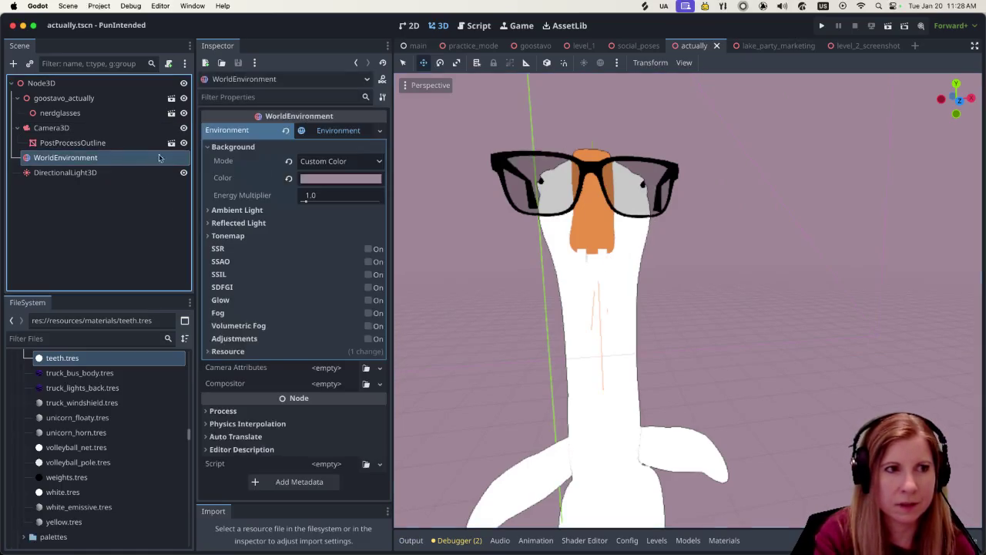
# - Give the WorldEnvironment a New Compositor
pyautogui.click(347, 130)
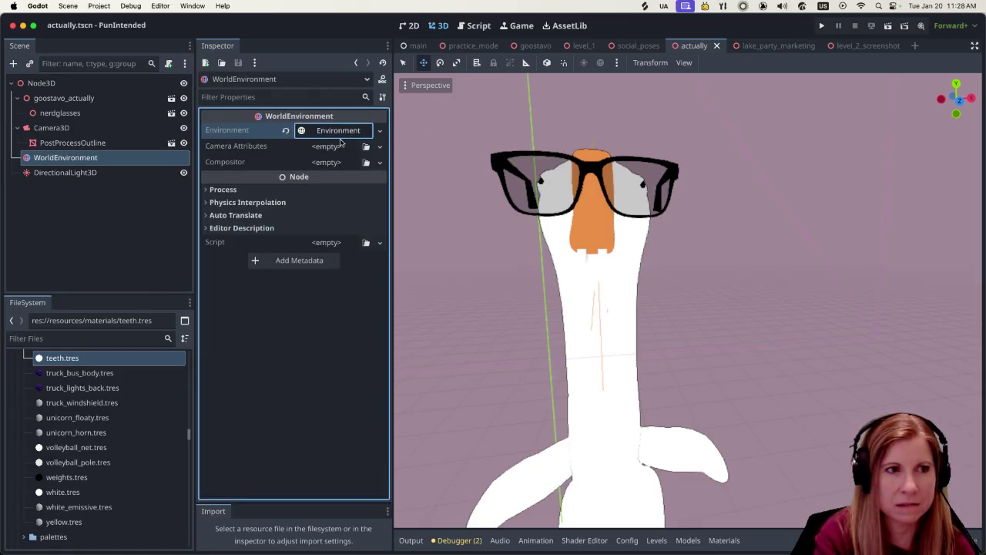
pyautogui.click(325, 163)
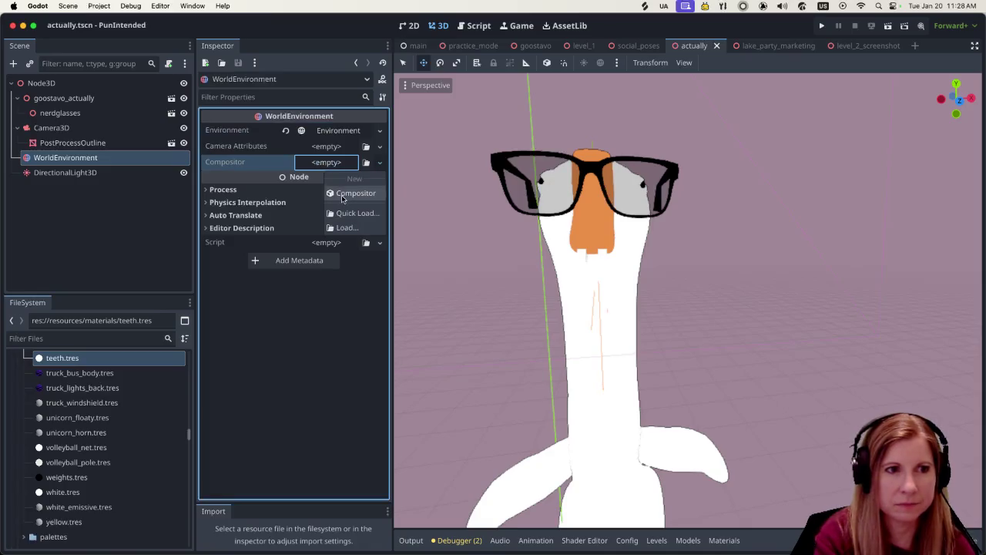
pyautogui.click(349, 194)
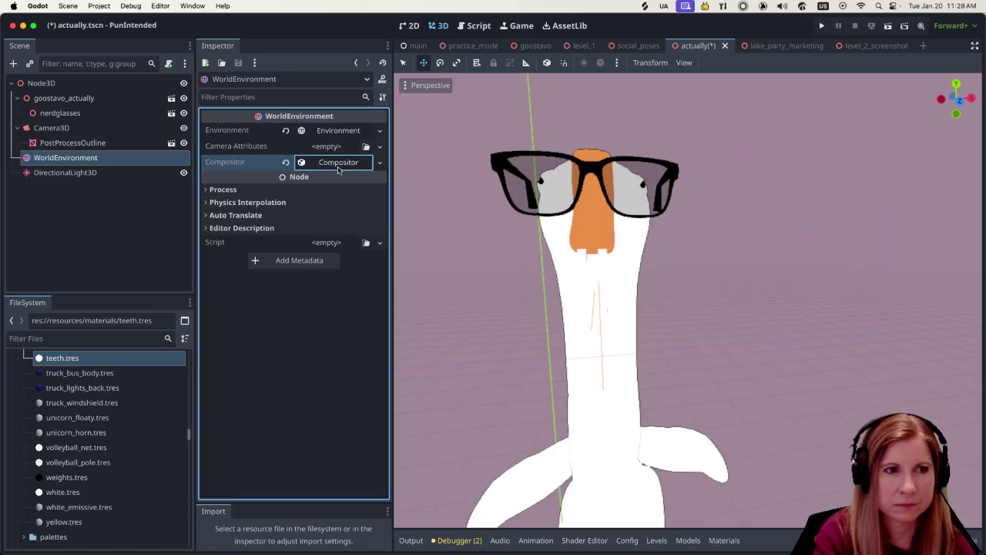
# - Add a CompositorEffectOutline to the compositor's effects, then save and run the scene
pyautogui.click(339, 164)
pyautogui.click(335, 182)
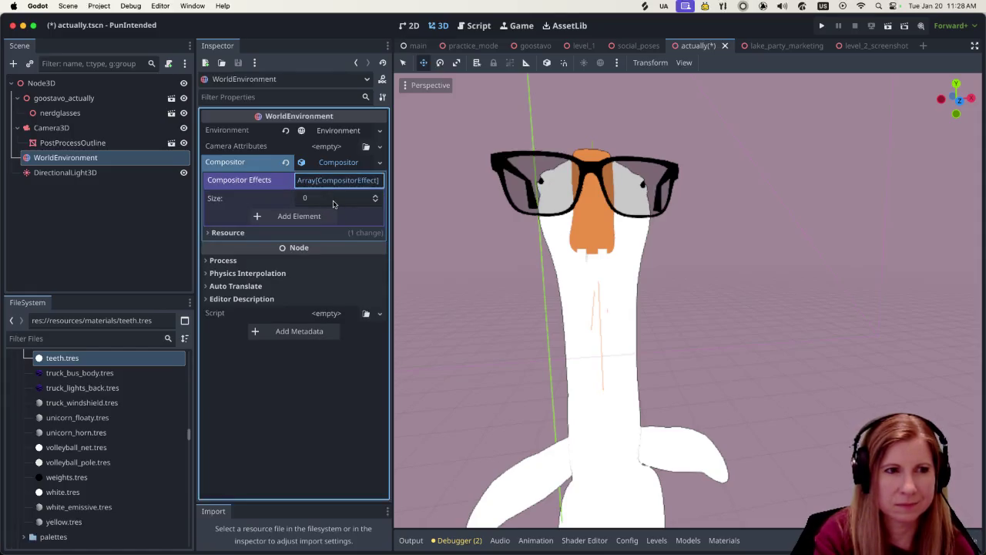
pyautogui.click(327, 216)
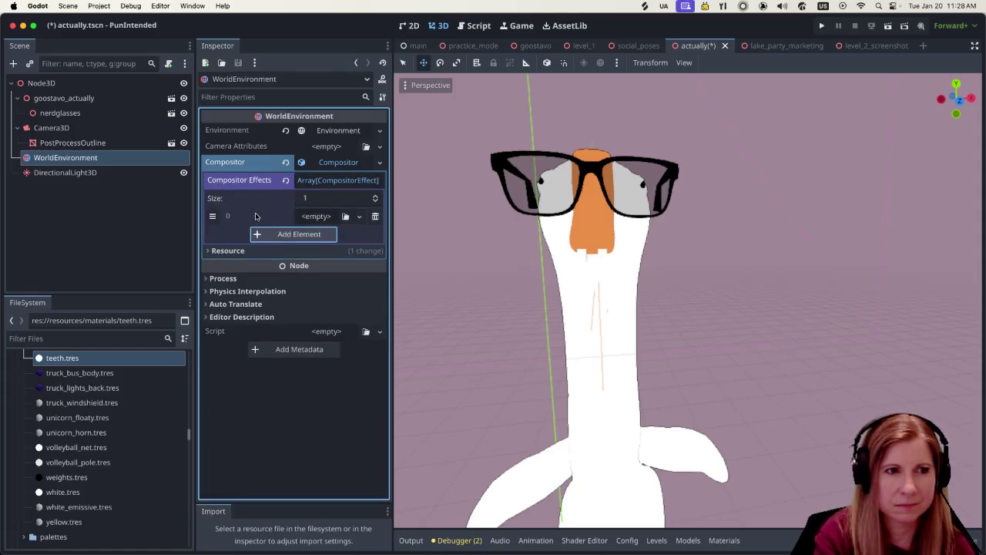
pyautogui.click(326, 217)
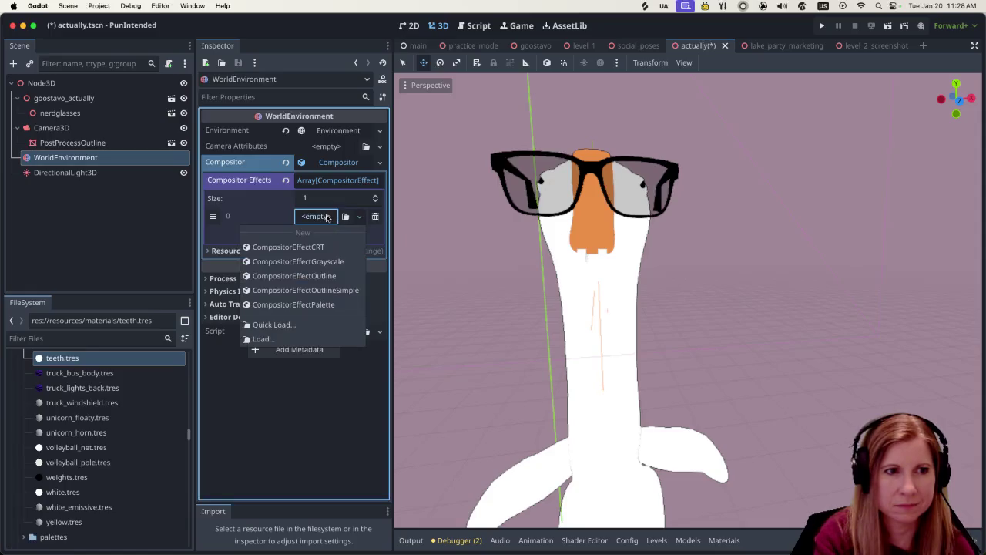
pyautogui.click(321, 276)
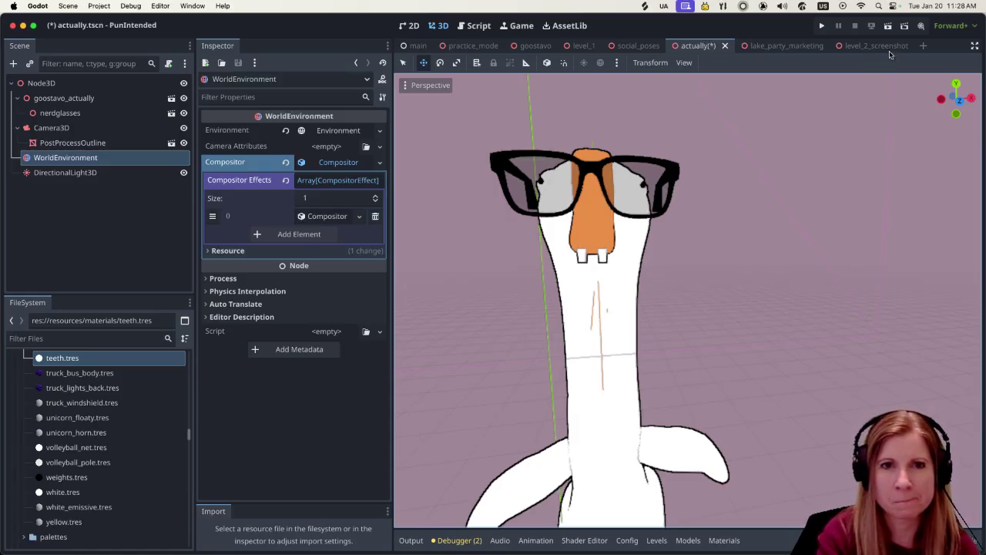
pyautogui.click(888, 25)
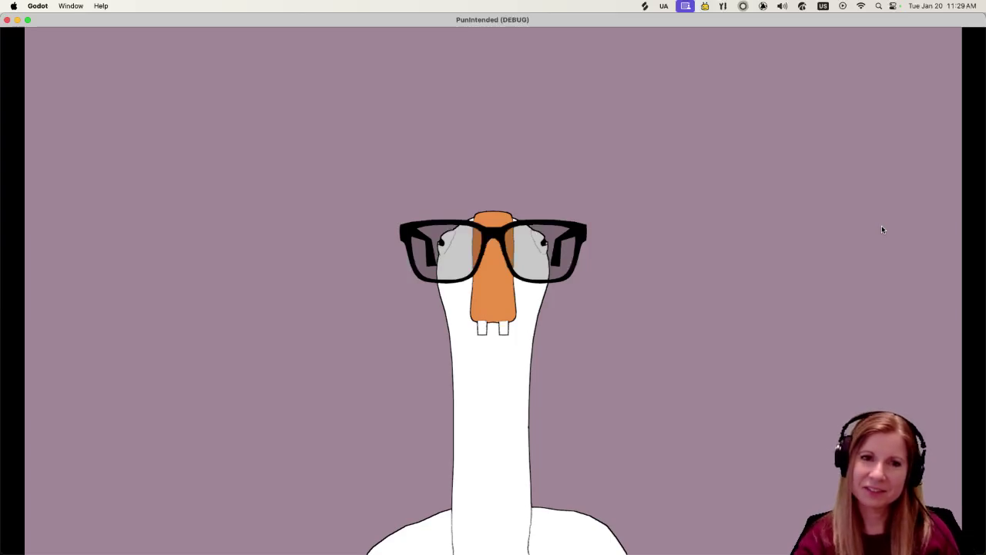
# - Close the debug game window after inspecting the outlined goose
pyautogui.click(7, 22)
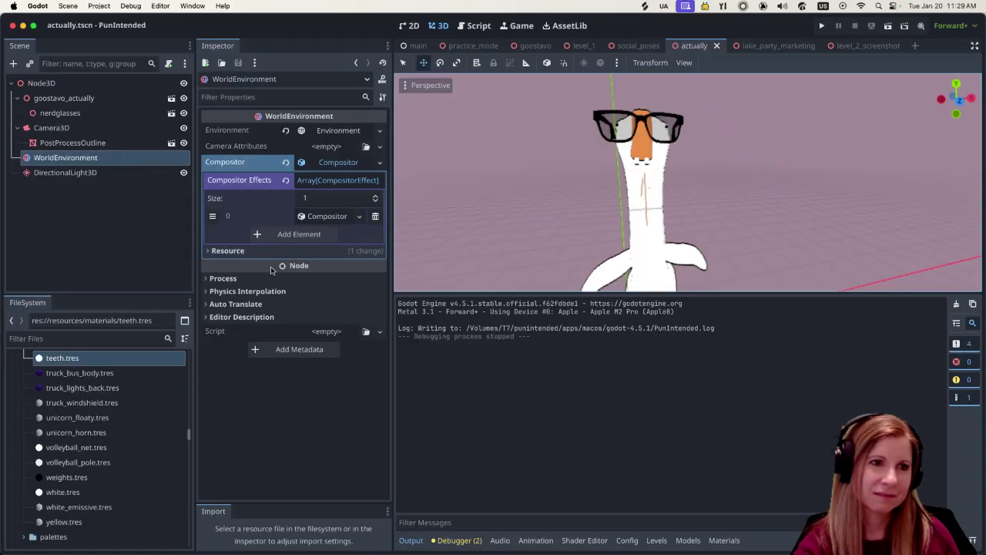
# - Expand the compositor's first outline effect to show its properties
pyautogui.click(331, 218)
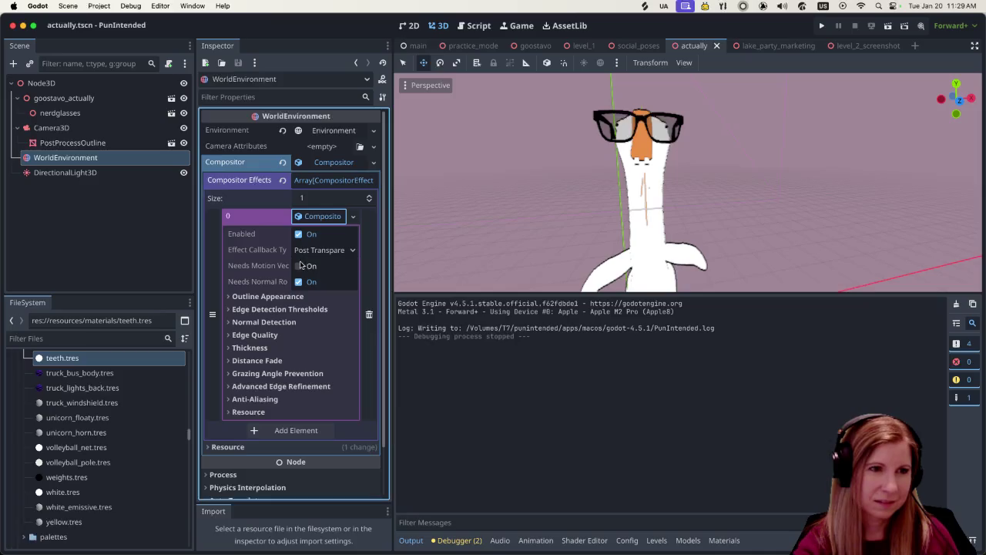
pyautogui.click(336, 166)
pyautogui.click(330, 166)
pyautogui.click(323, 216)
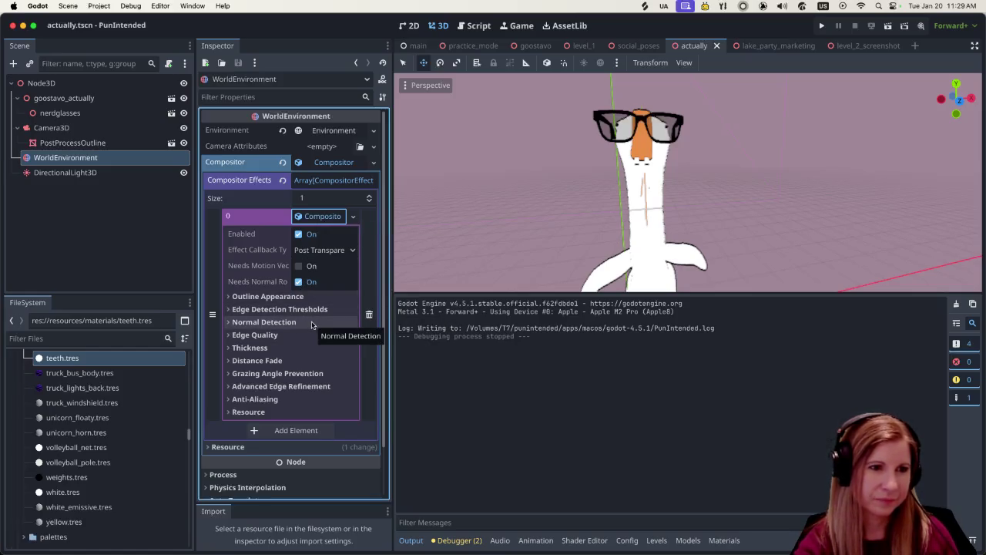
# - Enable Normal Detection on the outline effect, then select PostProcessOutline
pyautogui.click(260, 323)
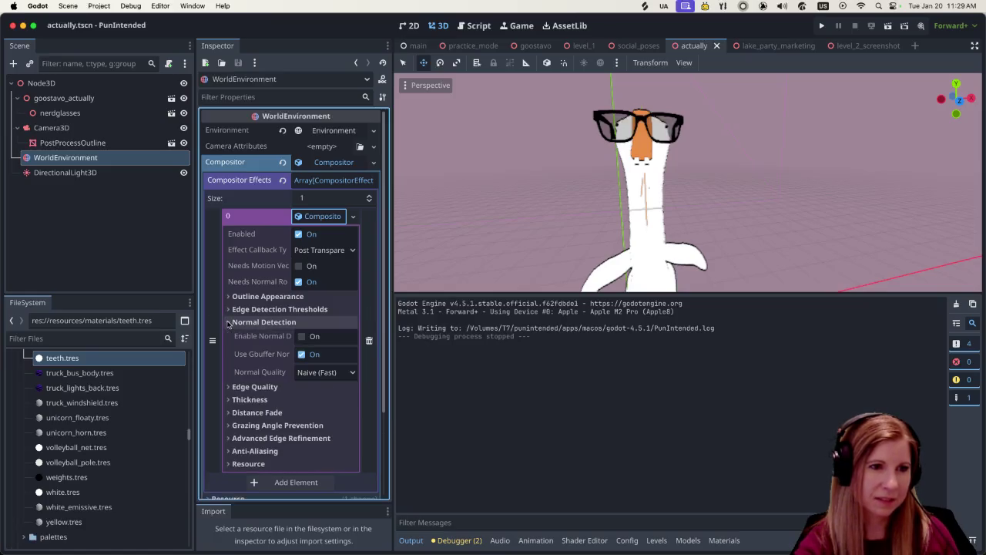
pyautogui.click(301, 335)
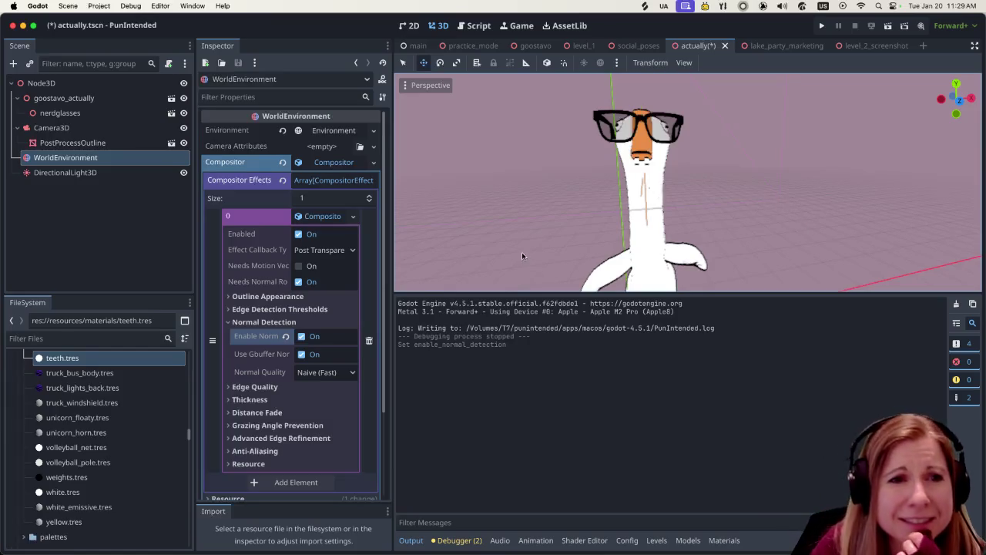
pyautogui.click(301, 338)
pyautogui.click(302, 336)
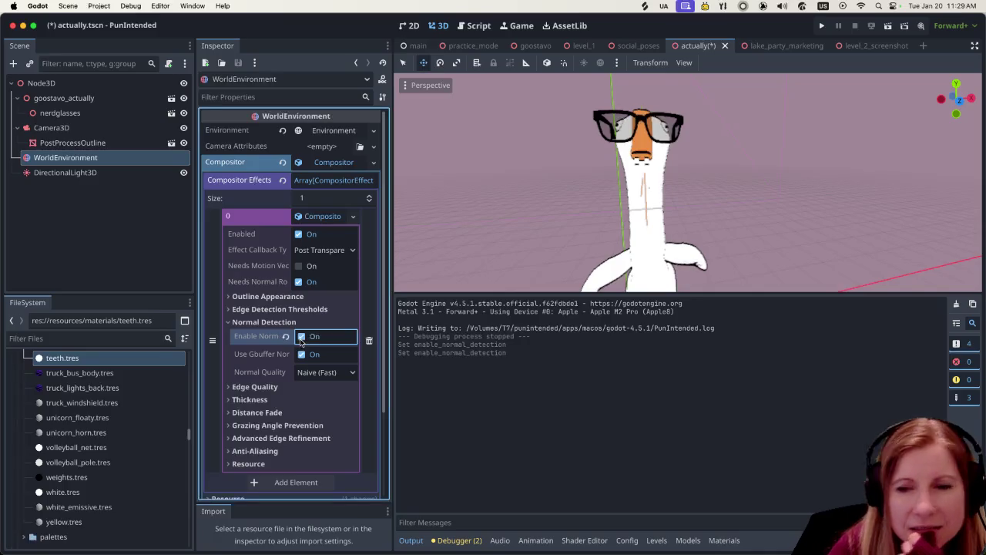
pyautogui.click(301, 339)
pyautogui.click(300, 338)
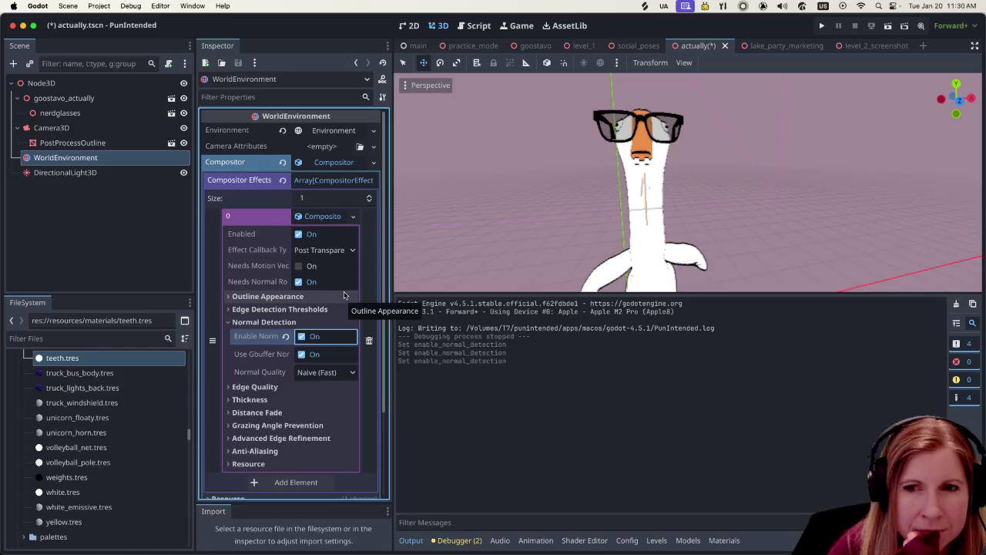
pyautogui.click(146, 143)
# - Hide PostProcessOutline, open its scene alone, and undo the stencil mode and outline thickness changes
pyautogui.click(184, 144)
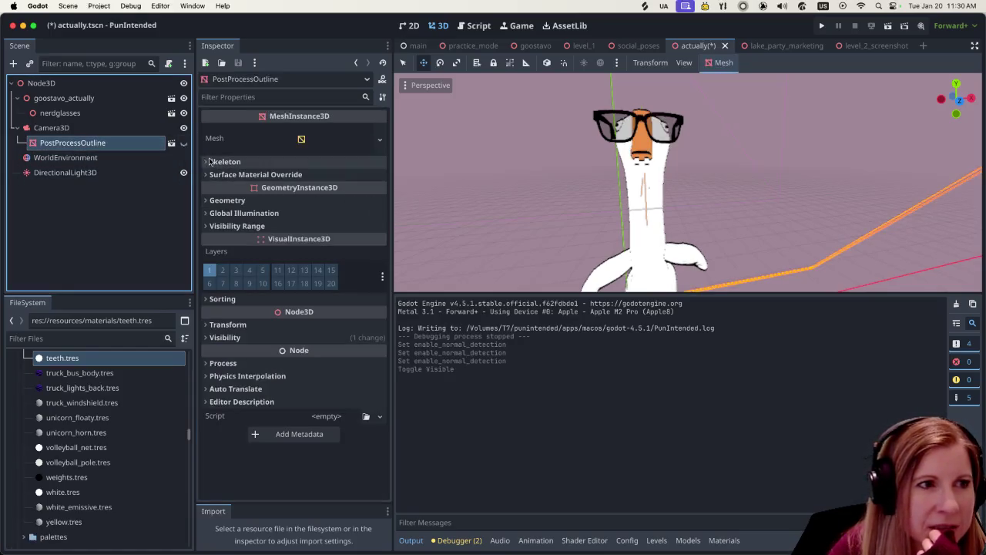
pyautogui.click(171, 144)
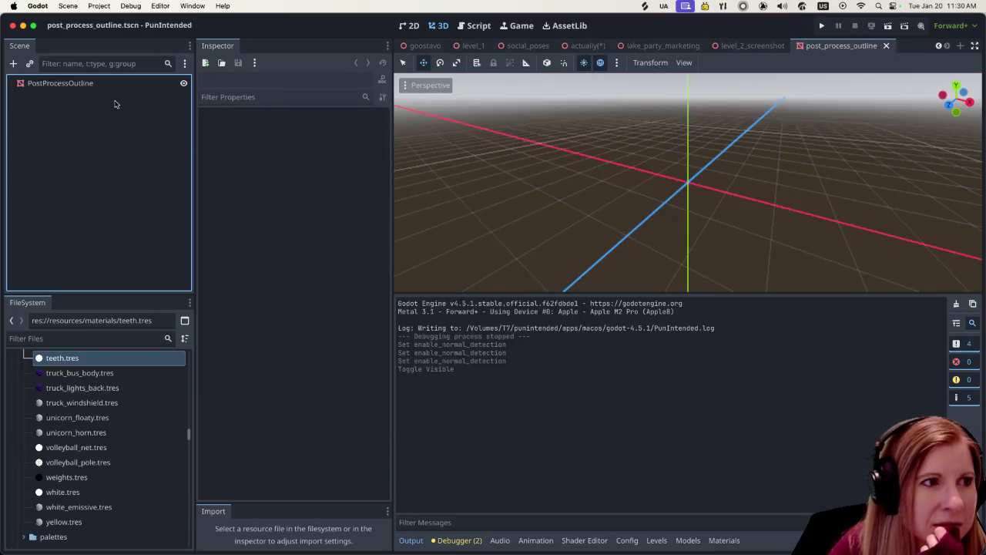
pyautogui.hotkey('ctrl', 'z')
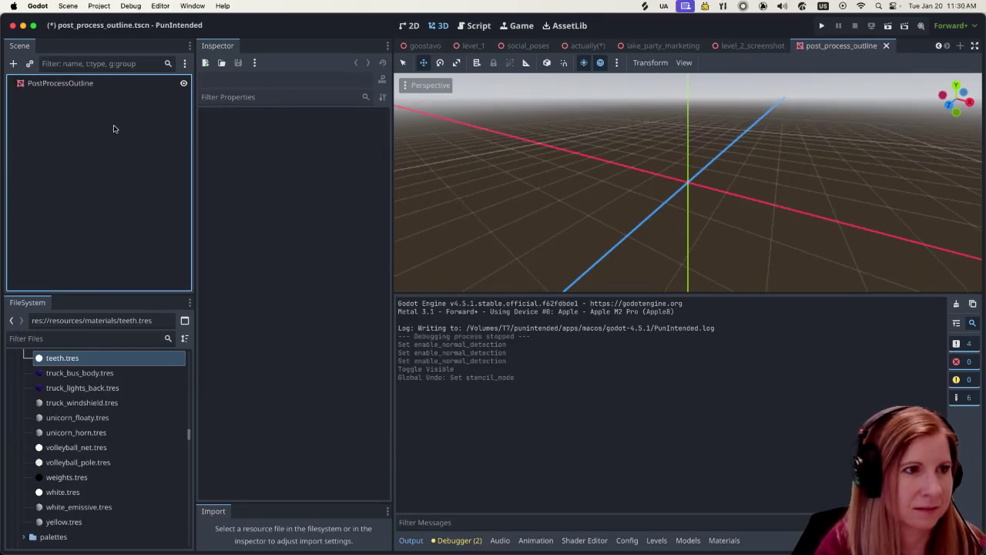
pyautogui.hotkey('ctrl', 'z')
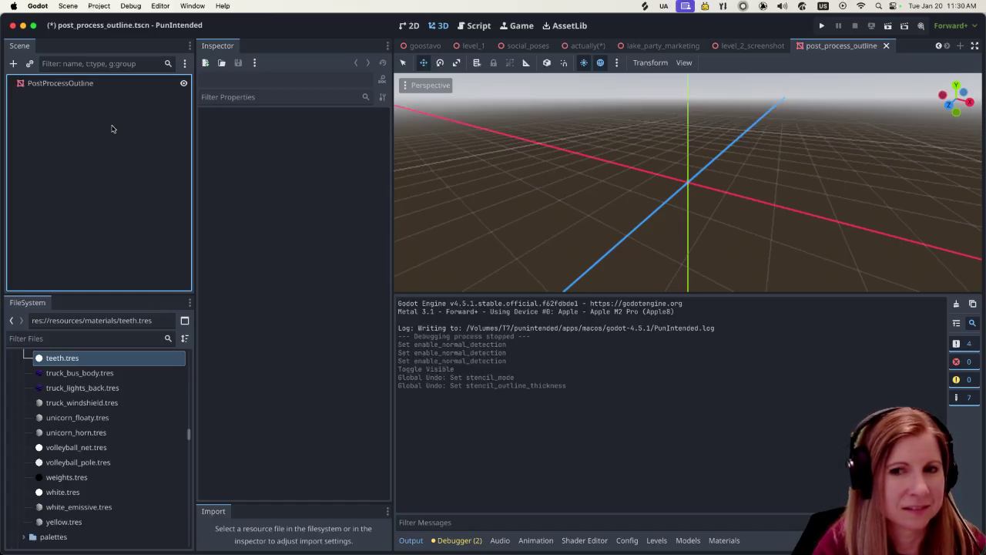
pyautogui.hotkey('ctrl', 'z')
pyautogui.hotkey('ctrl', 'z')
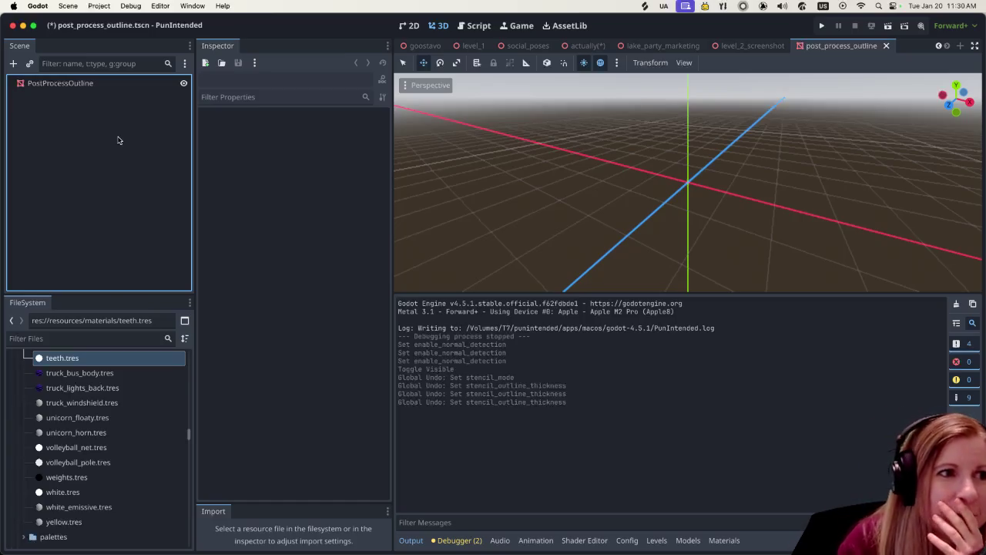
# - Return from the post_process_outline scene to the actually scene's goose
pyautogui.scroll(-3, 671, 165)
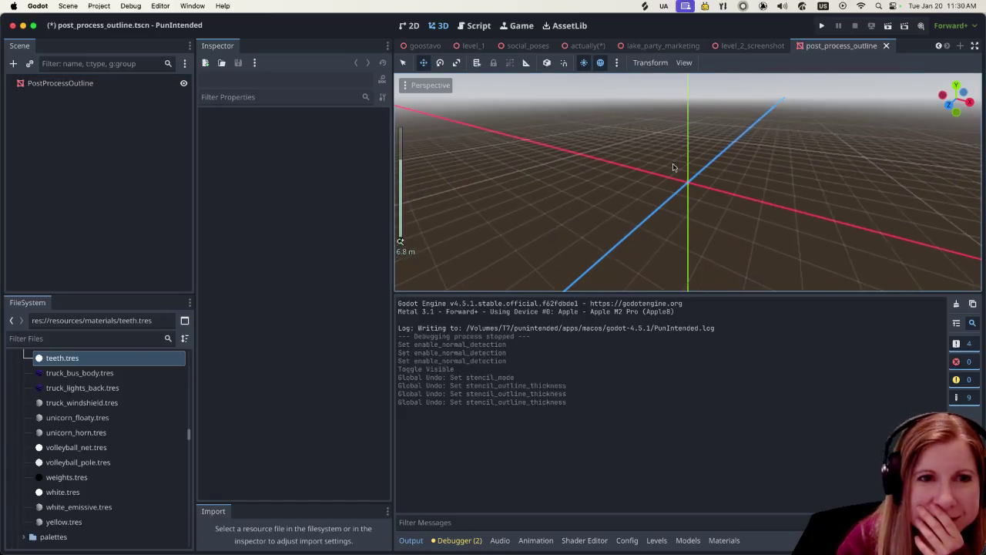
pyautogui.click(753, 45)
pyautogui.click(670, 45)
pyautogui.click(585, 46)
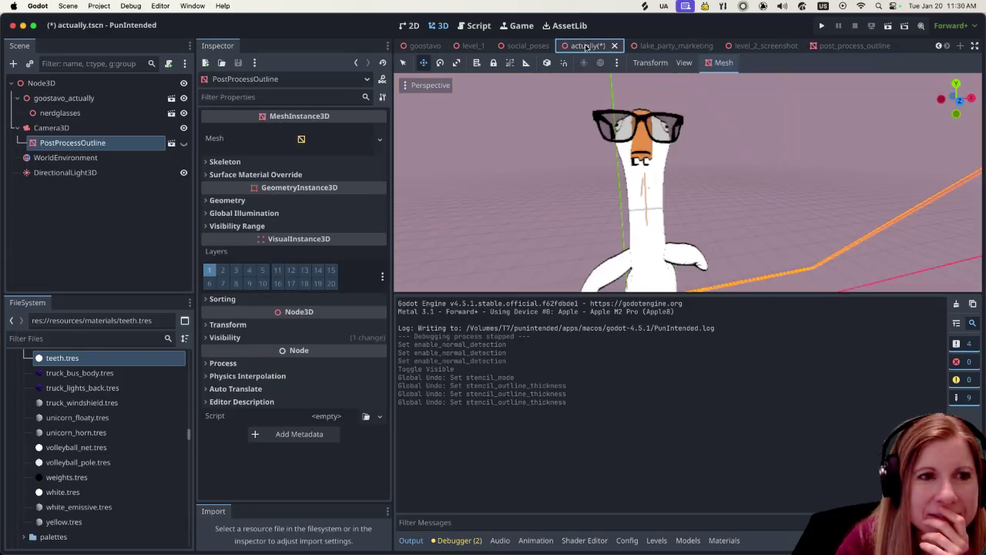
# - Toggle PostProcessOutline's visibility twice in the actually scene, leaving it hidden, and view the goose head-on
pyautogui.click(82, 225)
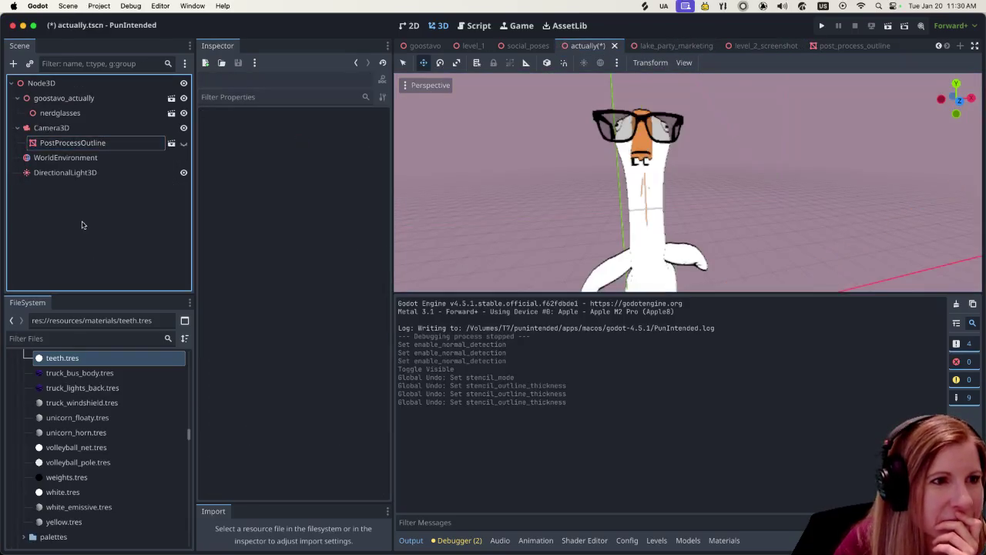
pyautogui.click(185, 144)
pyautogui.click(185, 144)
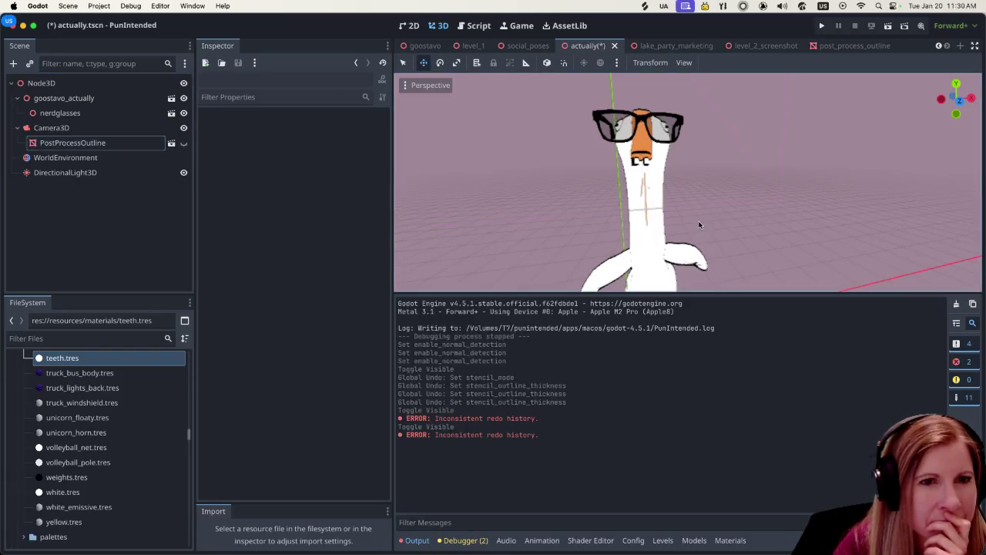
pyautogui.scroll(5, 693, 217)
pyautogui.scroll(-4, 686, 210)
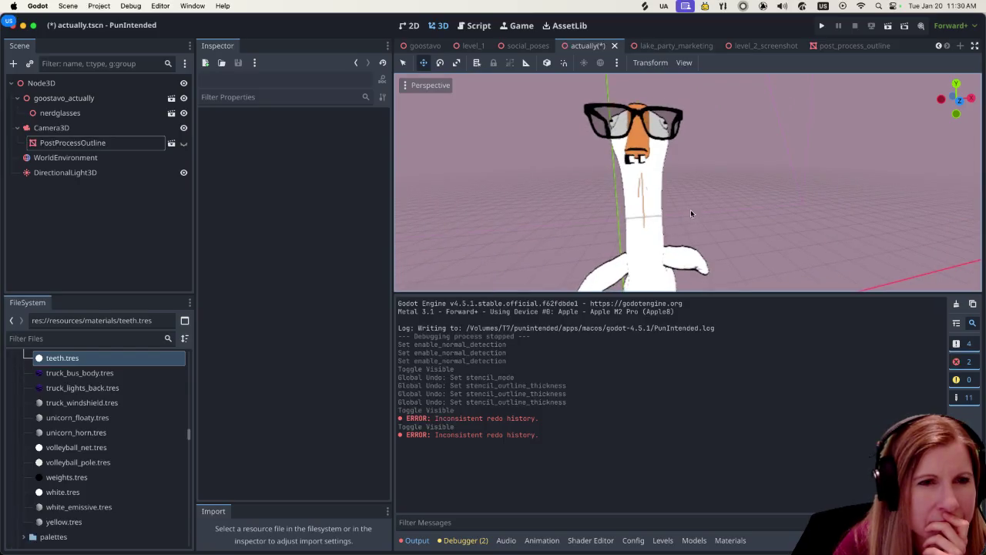
pyautogui.scroll(-3, 690, 210)
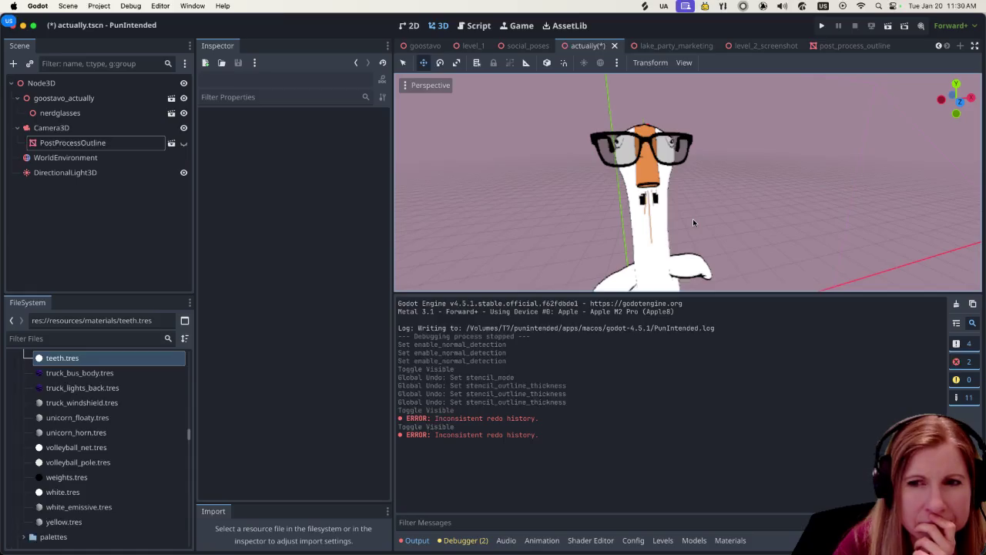
# - Close the post_process_outline tab and show teeth.tres in the actually scene's Materials panel, filtered by 'teet'
pyautogui.click(853, 48)
pyautogui.click(892, 45)
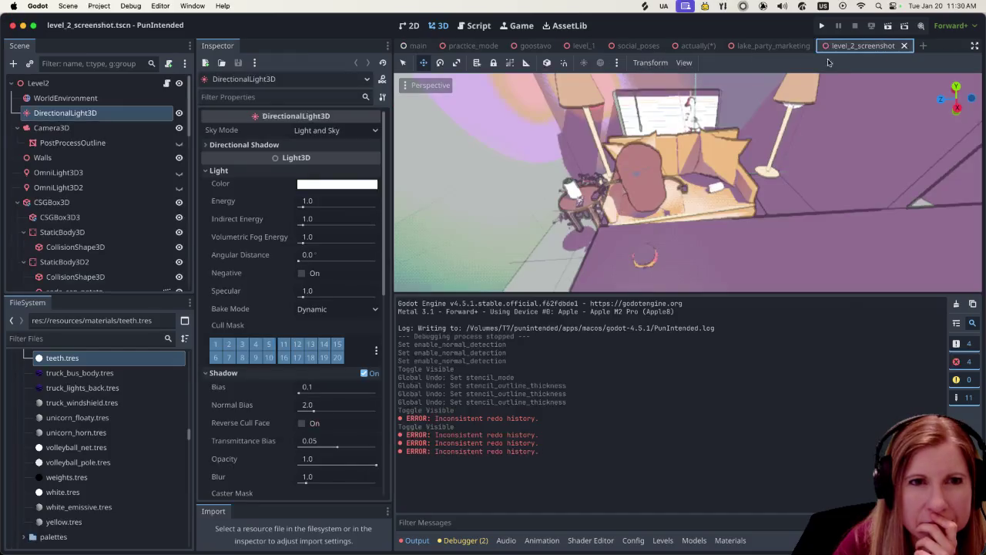
pyautogui.click(693, 45)
pyautogui.scroll(3, 733, 219)
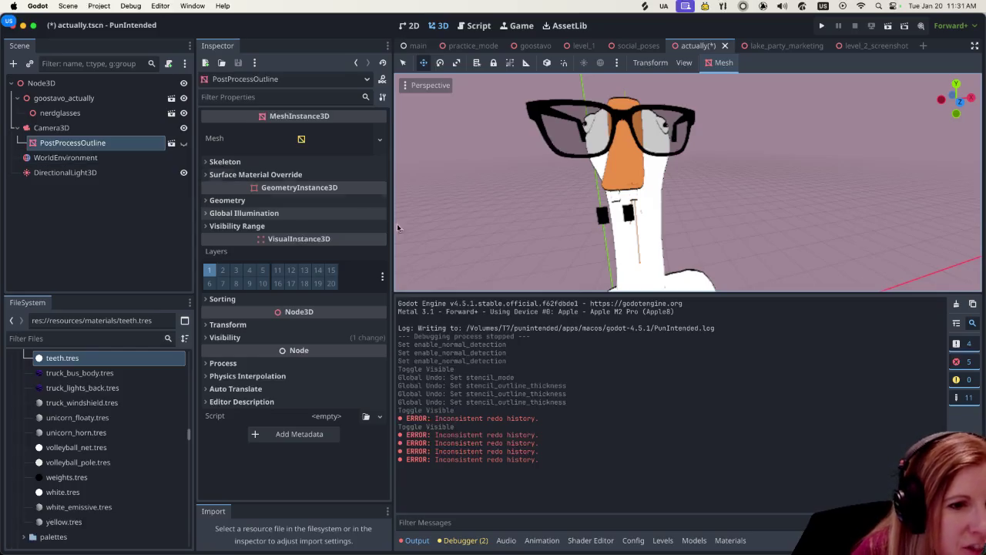
pyautogui.click(732, 543)
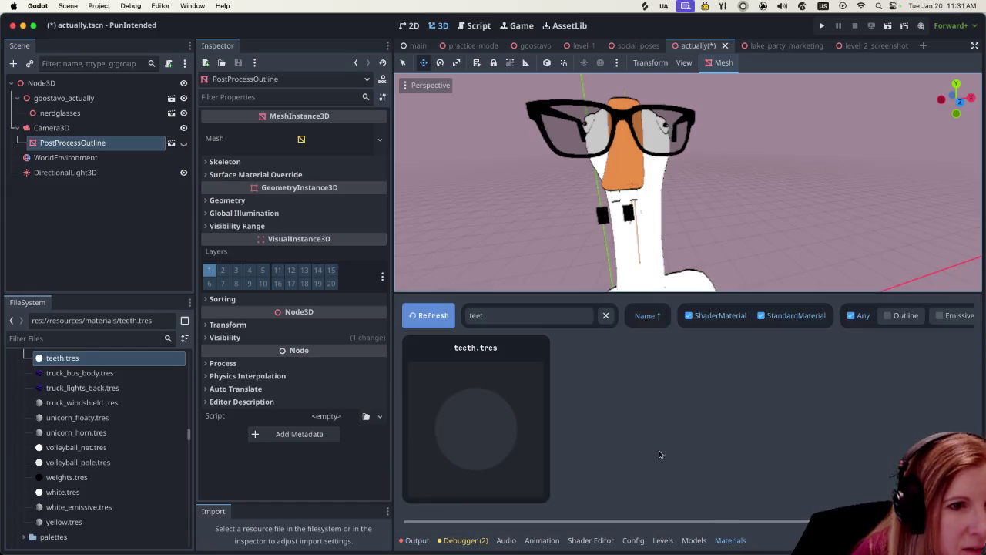
# - Set the teeth.tres material's Stencil Mode to Disabled, removing the teeth outline
pyautogui.click(502, 412)
pyautogui.scroll(-5, 324, 330)
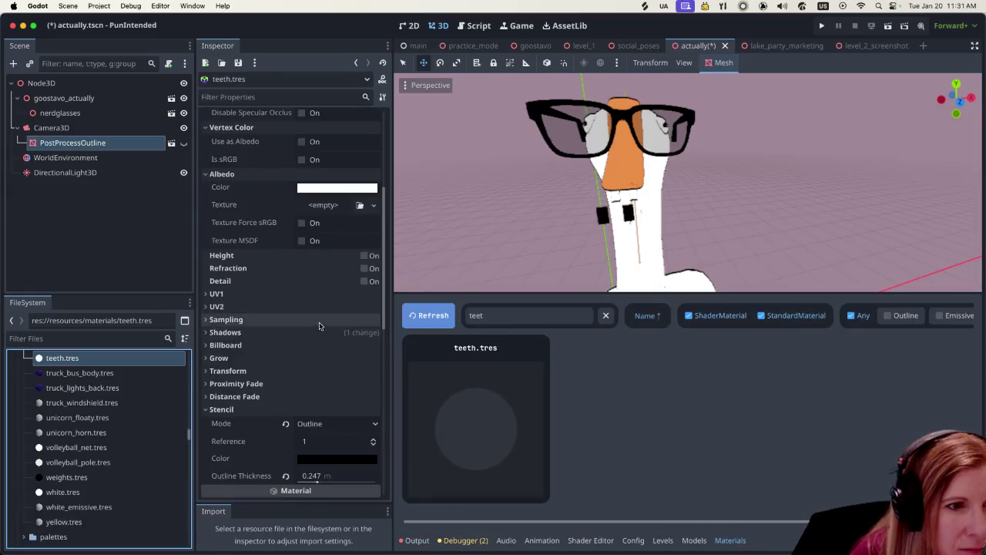
pyautogui.click(373, 348)
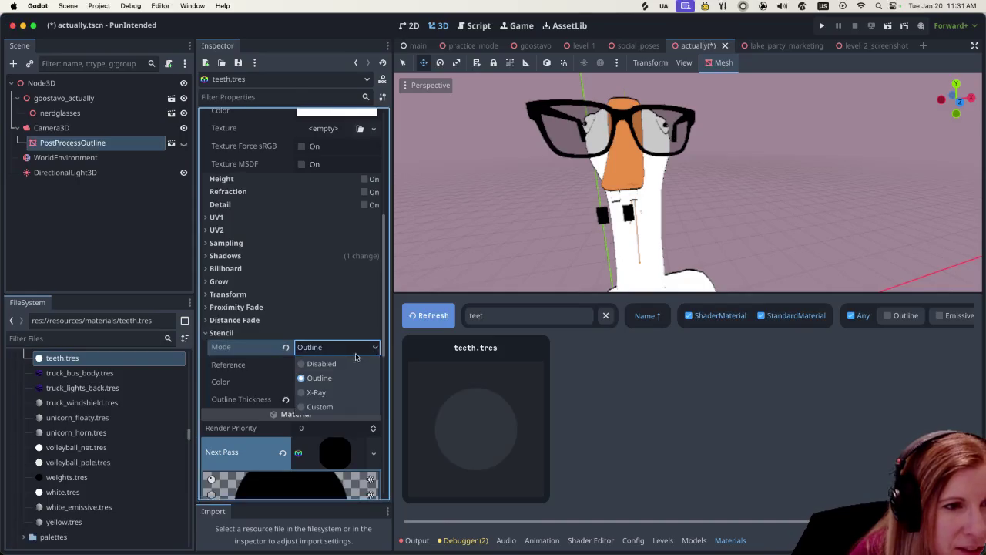
pyautogui.click(316, 361)
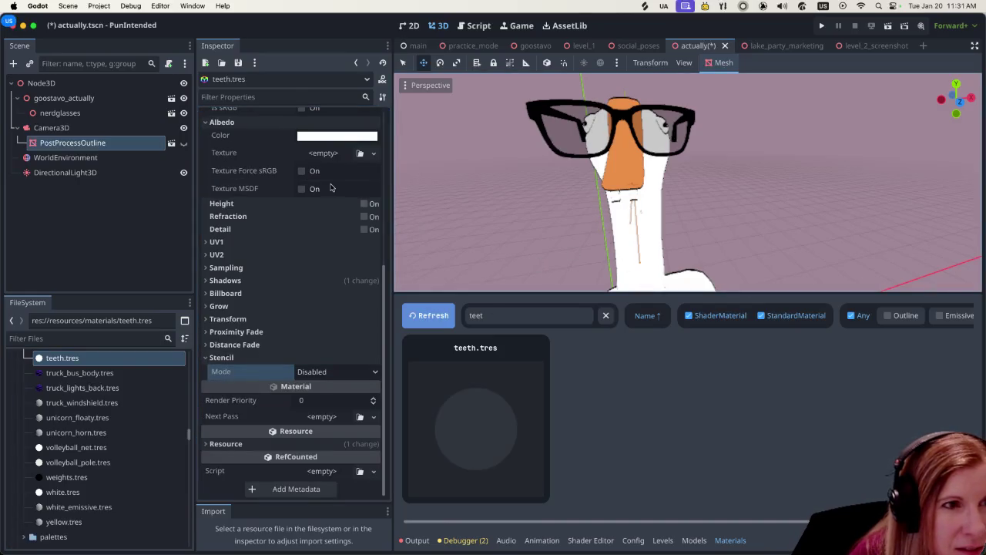
# - Select Camera3D and close the Materials bottom panel
pyautogui.click(50, 128)
pyautogui.scroll(5, 462, 270)
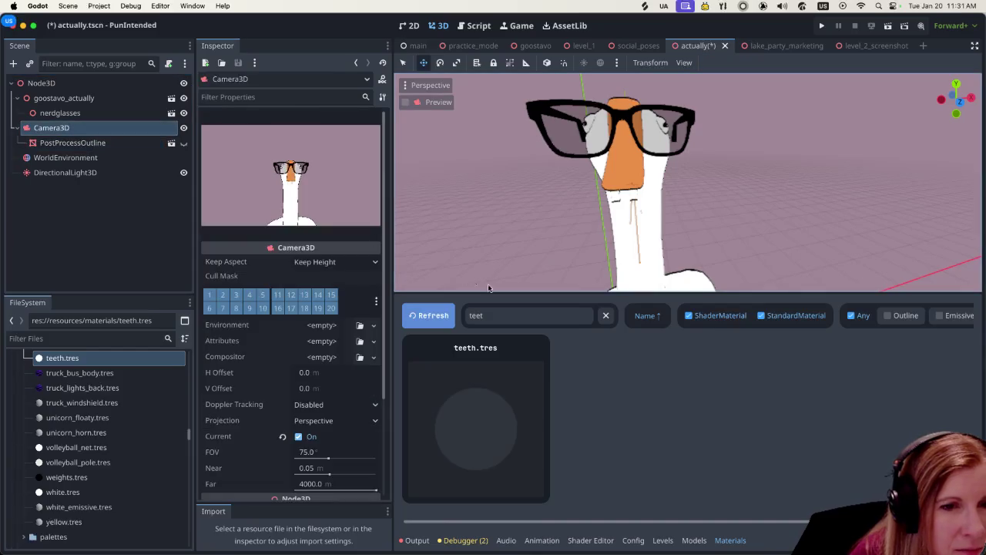
pyautogui.press('super+j')
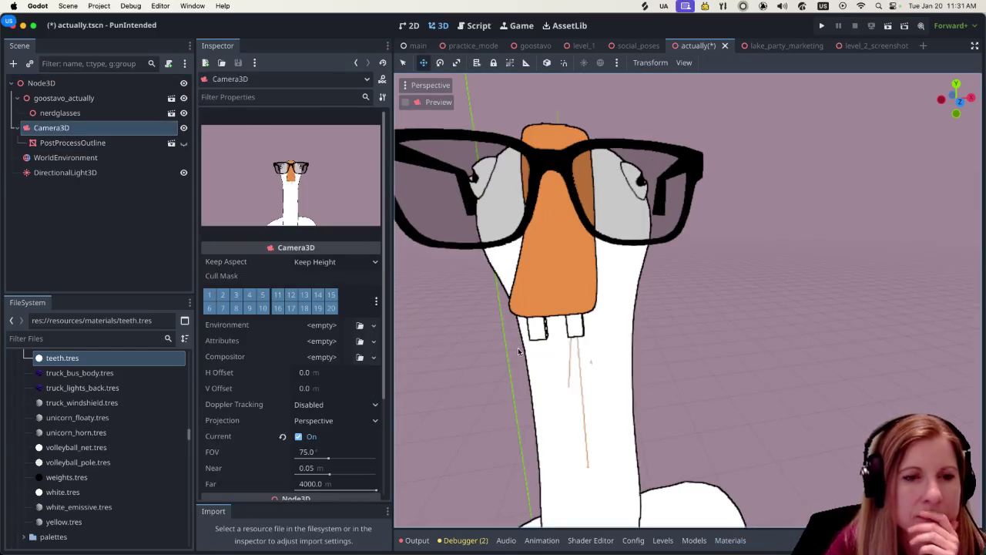
pyautogui.scroll(-4, 528, 341)
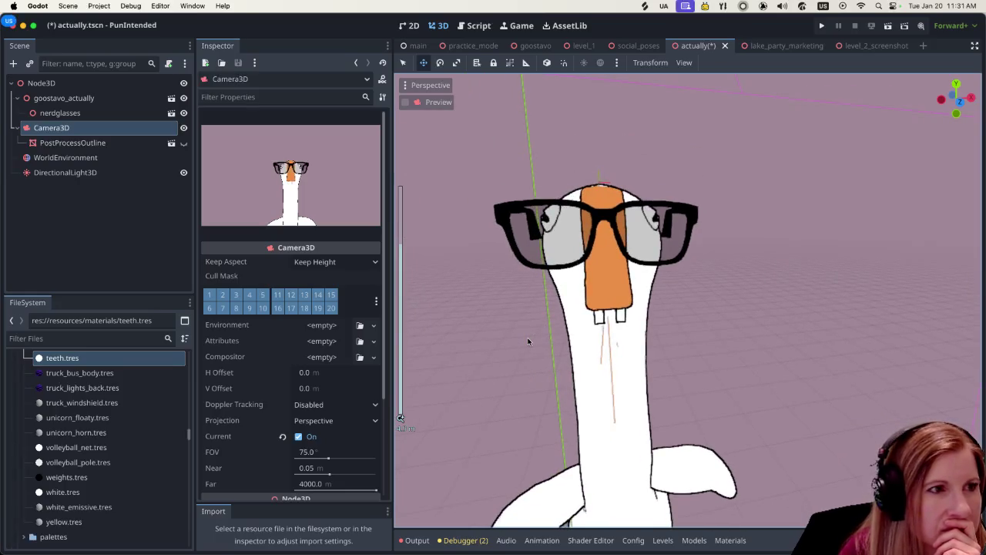
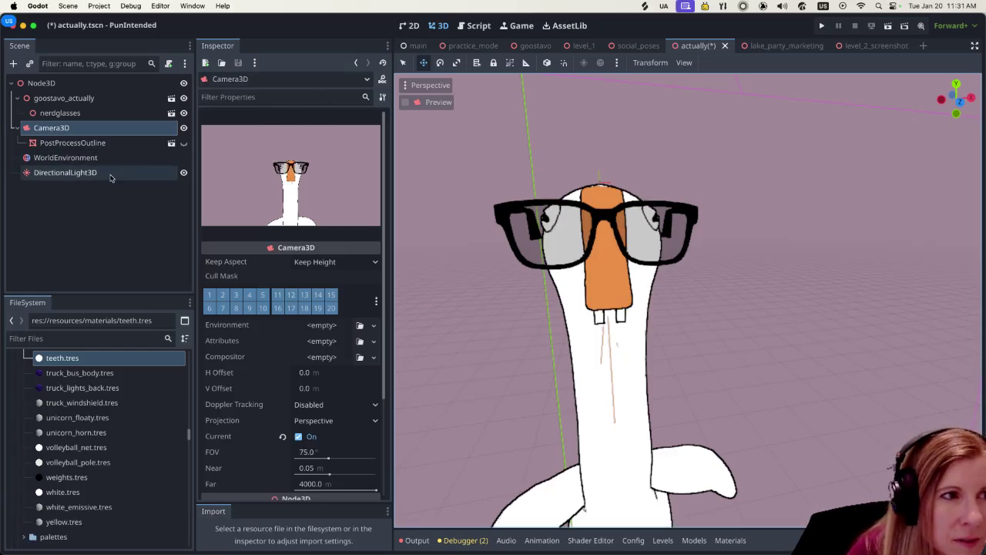
# - Select WorldEnvironment and expand the outline effect in Compositor Effects element 0
pyautogui.click(109, 143)
pyautogui.click(108, 157)
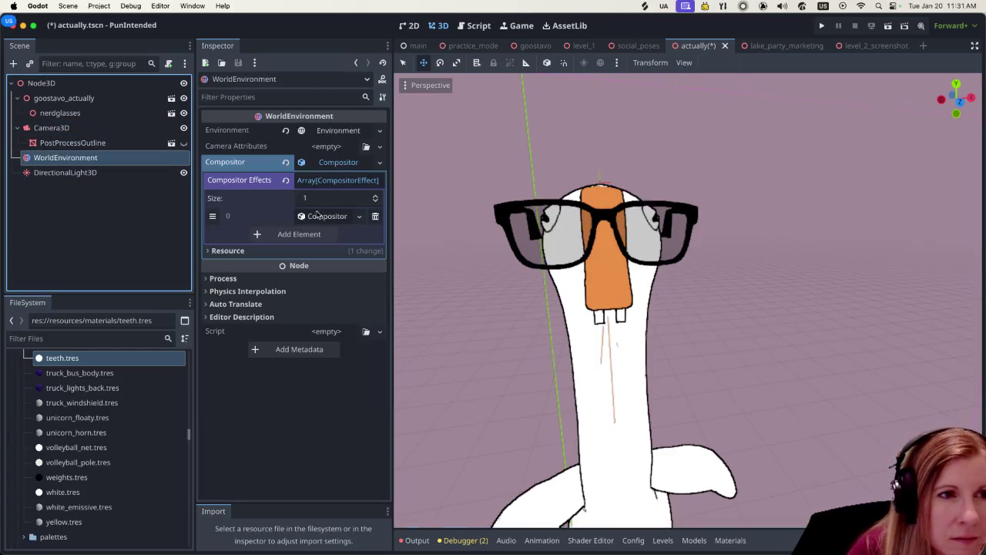
pyautogui.click(339, 184)
pyautogui.click(339, 184)
pyautogui.click(324, 215)
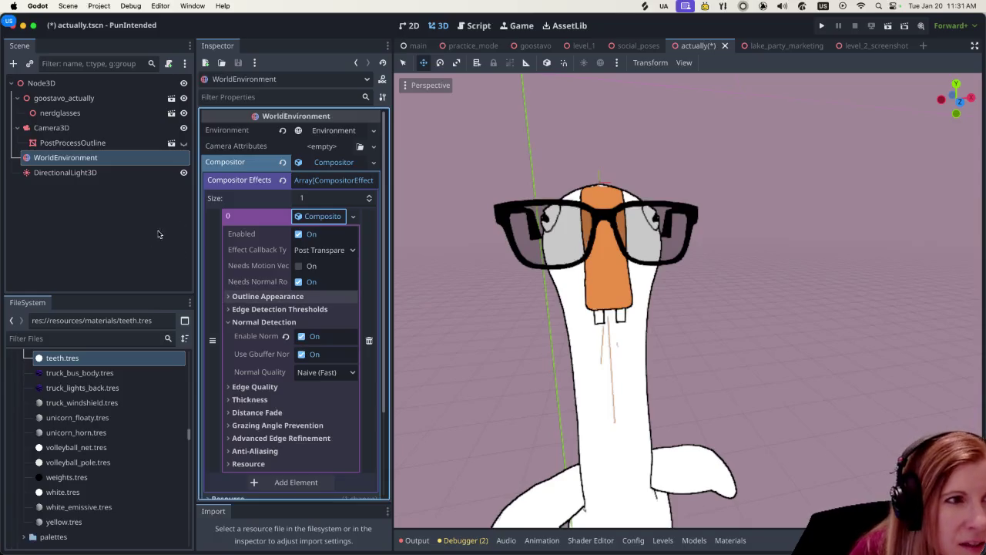
# - Toggle PostProcessOutline visibility repeatedly to compare the goose with and without outlines
pyautogui.click(184, 143)
pyautogui.click(184, 144)
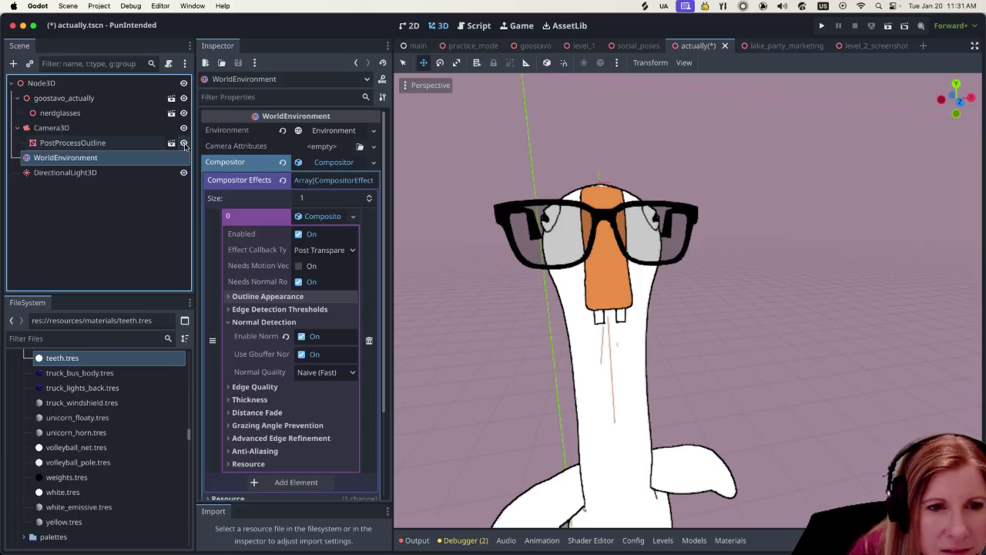
pyautogui.click(183, 143)
pyautogui.click(183, 143)
pyautogui.click(183, 143)
pyautogui.click(184, 143)
pyautogui.click(184, 143)
pyautogui.click(184, 143)
pyautogui.click(183, 144)
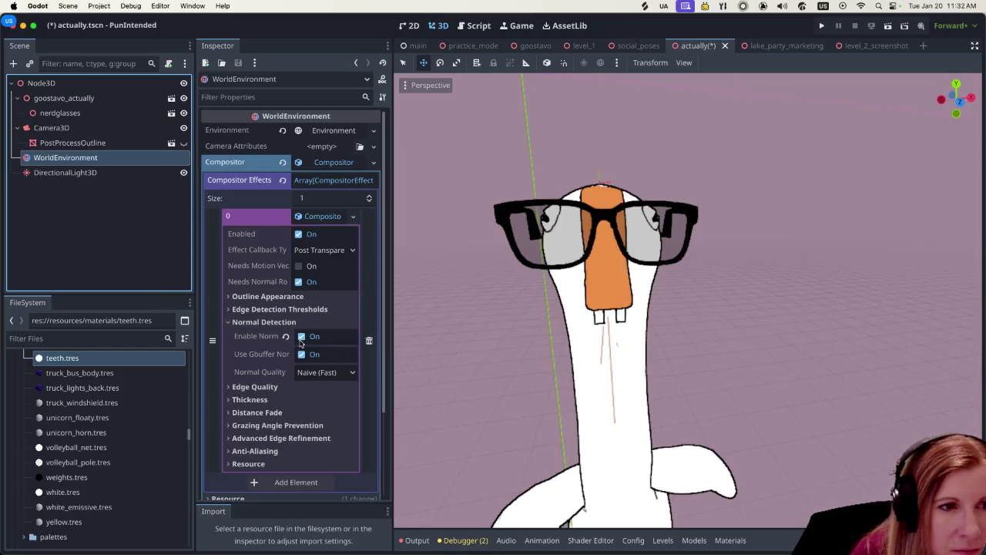
# - Toggle normal detection off and back on, then switch the outline effect off
pyautogui.click(300, 337)
pyautogui.click(301, 336)
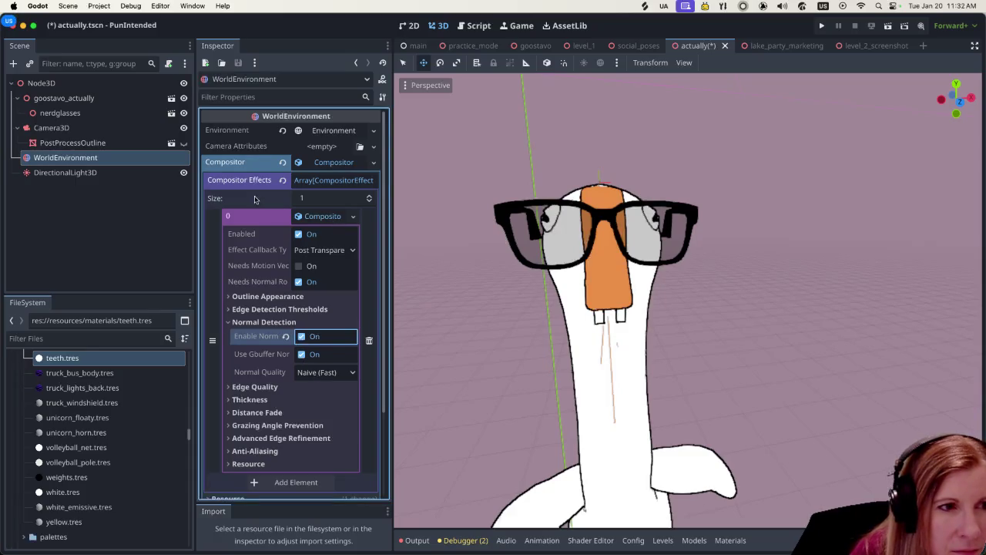
pyautogui.click(298, 282)
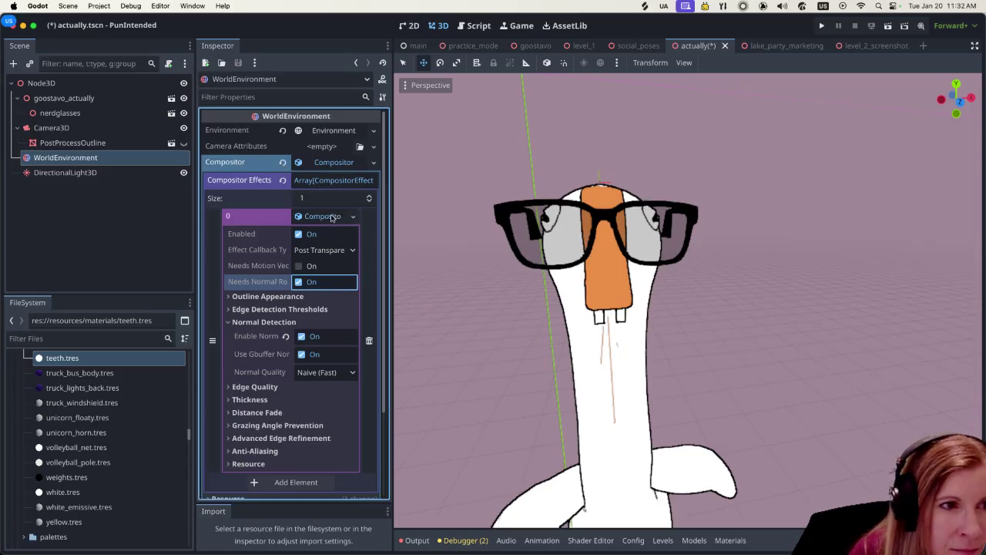
pyautogui.click(298, 234)
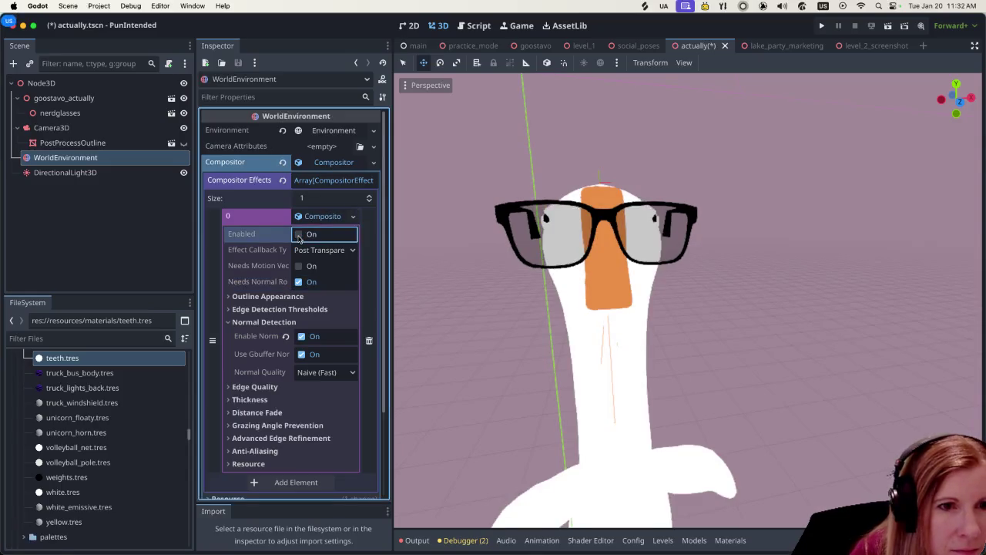
# - Re-enable the outline effect and adjust Outline Thickness down from 1.0 to 0.8
pyautogui.click(298, 235)
pyautogui.scroll(-2, 642, 372)
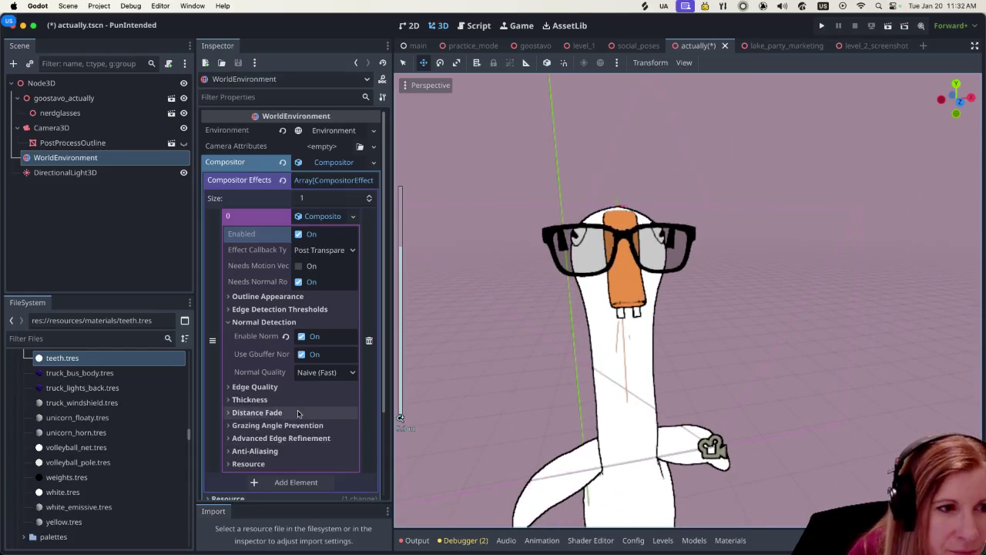
pyautogui.click(239, 399)
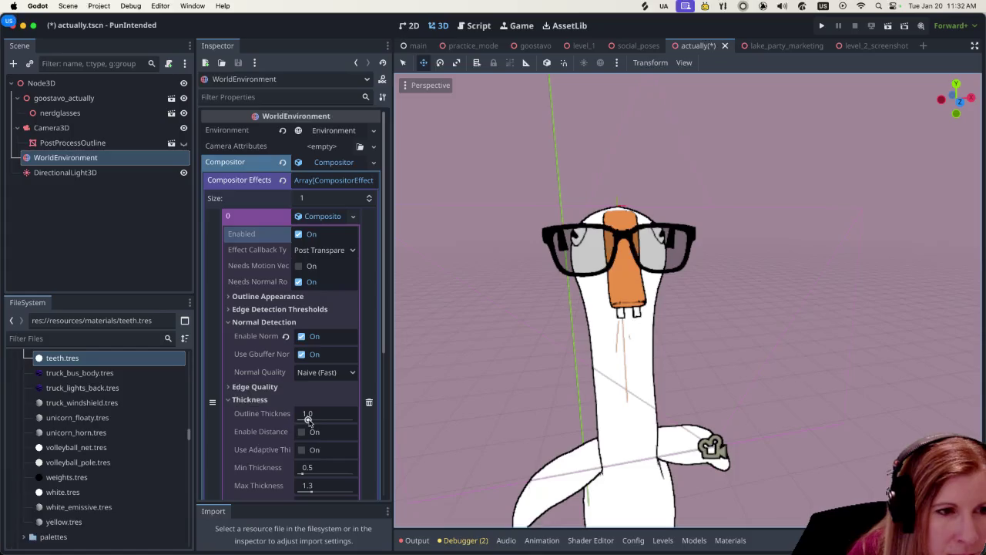
pyautogui.moveTo(307, 418); pyautogui.dragTo(305, 422)
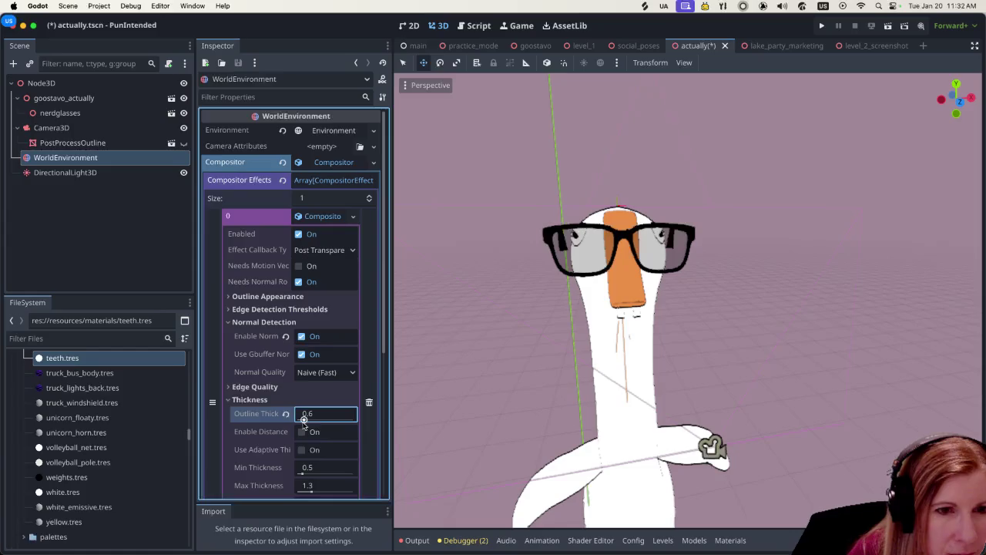
pyautogui.moveTo(305, 422); pyautogui.dragTo(302, 424)
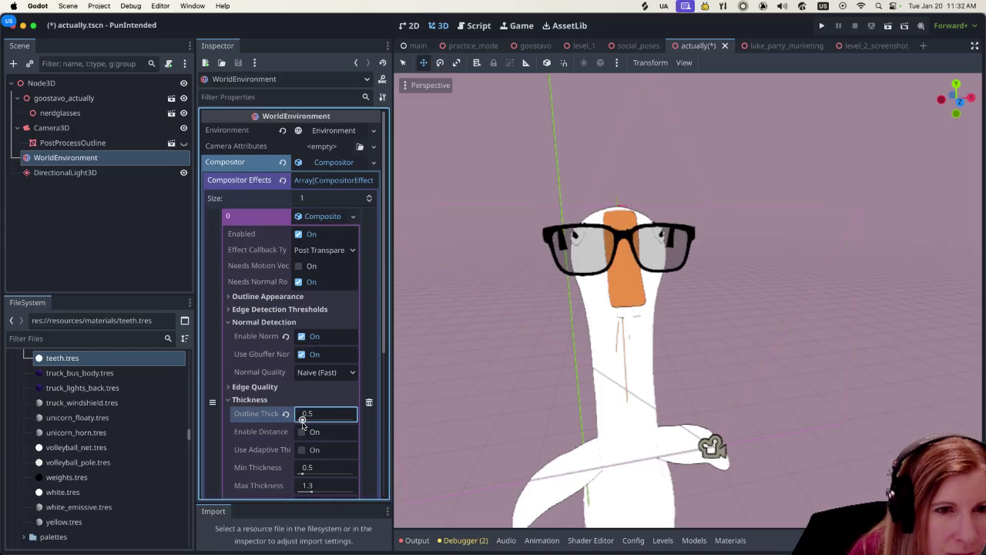
pyautogui.moveTo(302, 424); pyautogui.dragTo(304, 422)
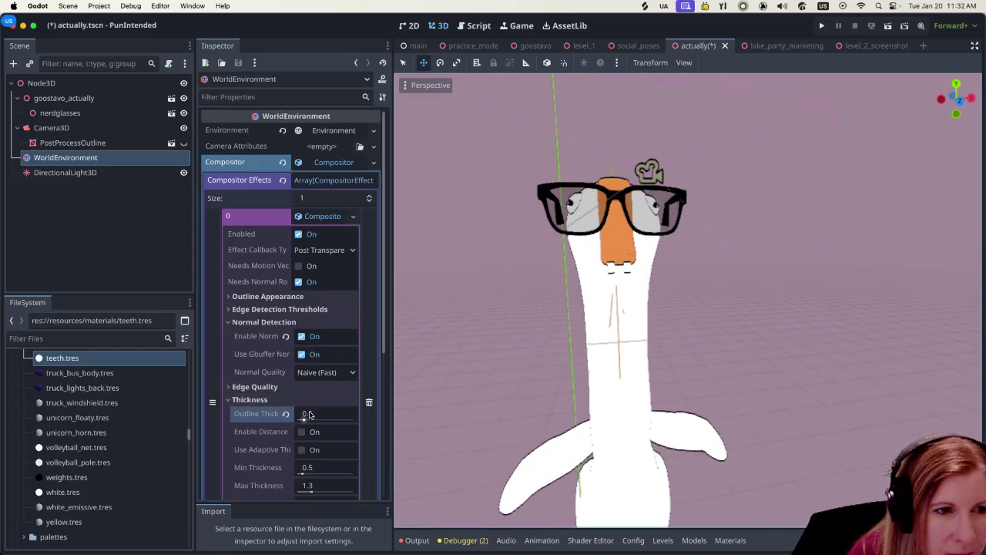
pyautogui.moveTo(305, 416); pyautogui.dragTo(306, 417)
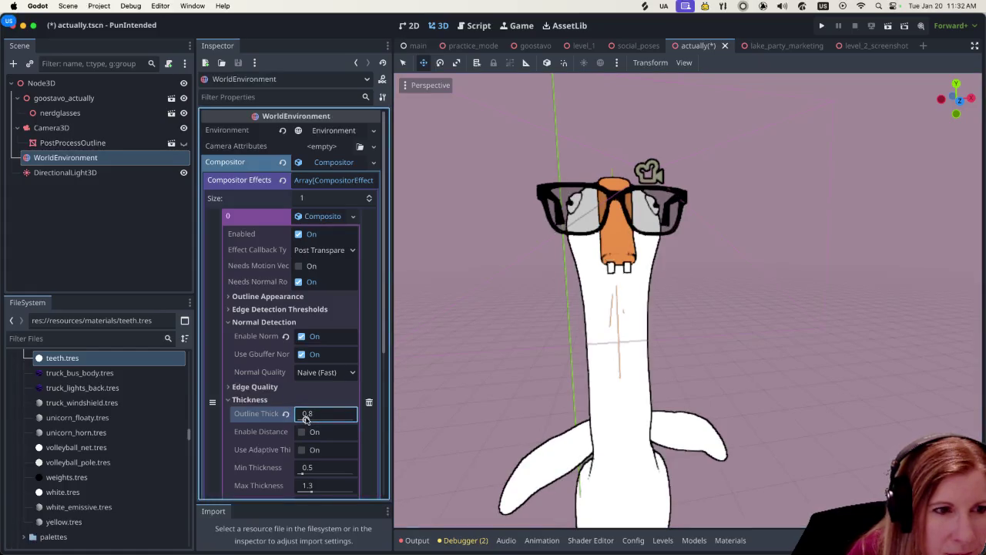
# - Try the outline effect's distance-based thickness option
pyautogui.scroll(2, 735, 367)
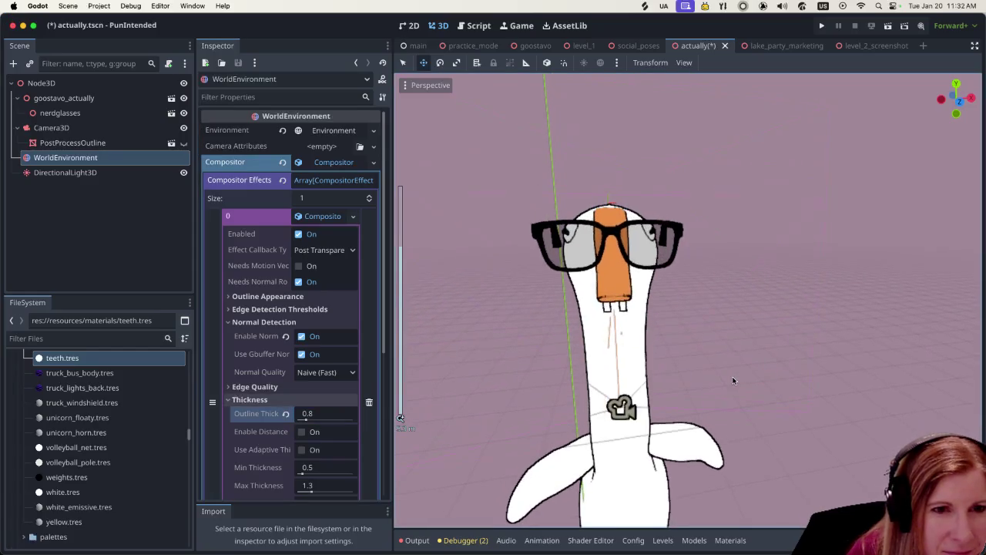
pyautogui.hscroll(-3, 688, 395)
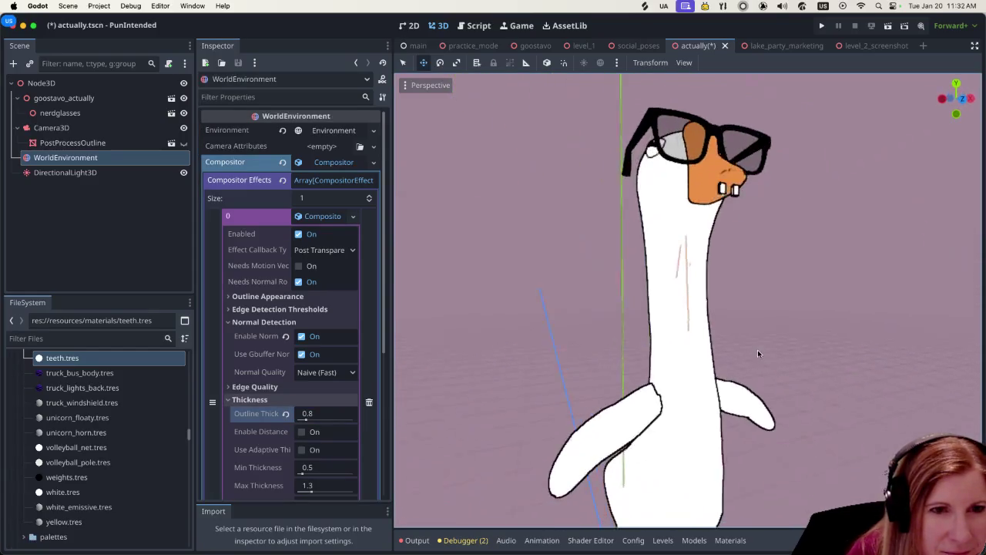
pyautogui.hscroll(-3, 751, 368)
pyautogui.scroll(1, 732, 375)
pyautogui.scroll(-3, 689, 362)
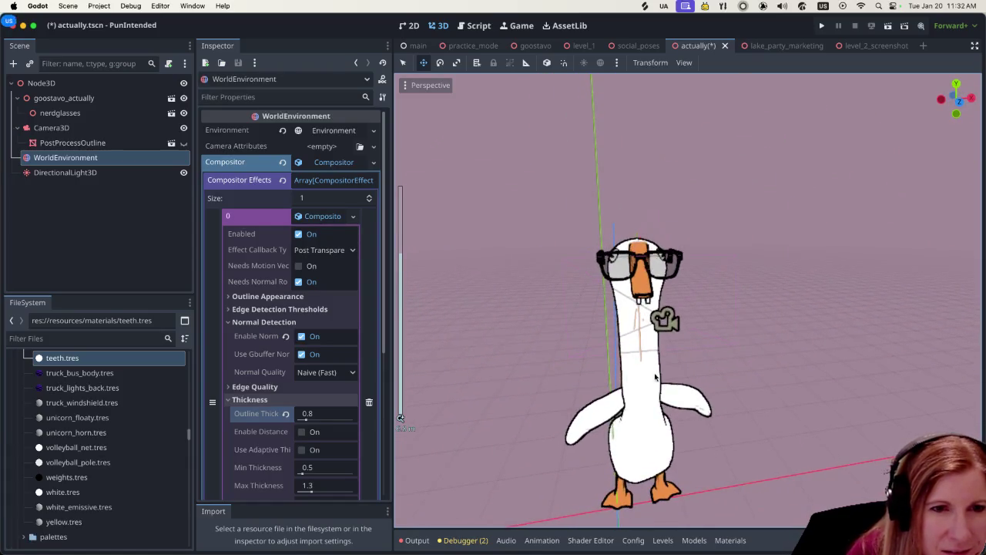
pyautogui.scroll(4, 677, 374)
pyautogui.scroll(2, 657, 361)
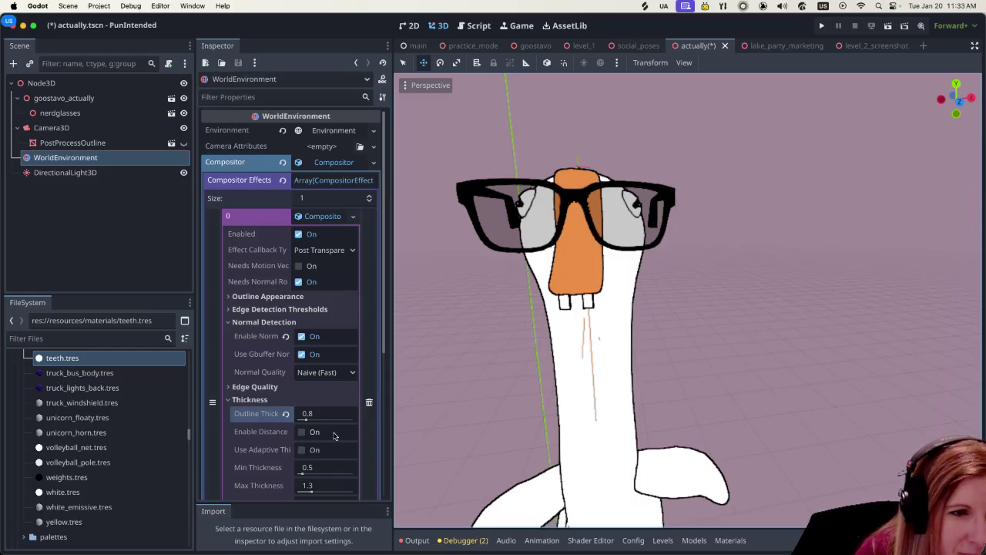
pyautogui.click(303, 434)
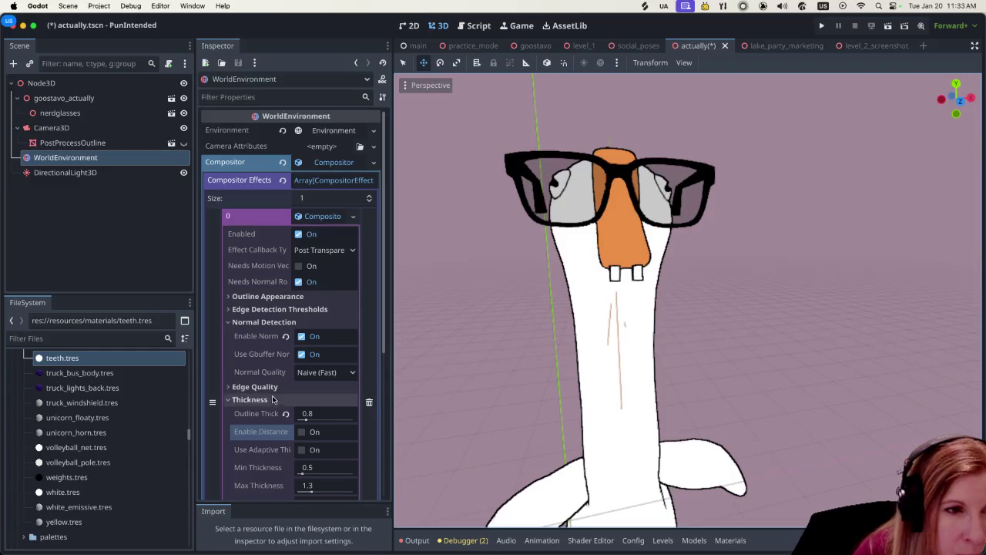
pyautogui.scroll(-1, 302, 427)
pyautogui.scroll(-4, 302, 428)
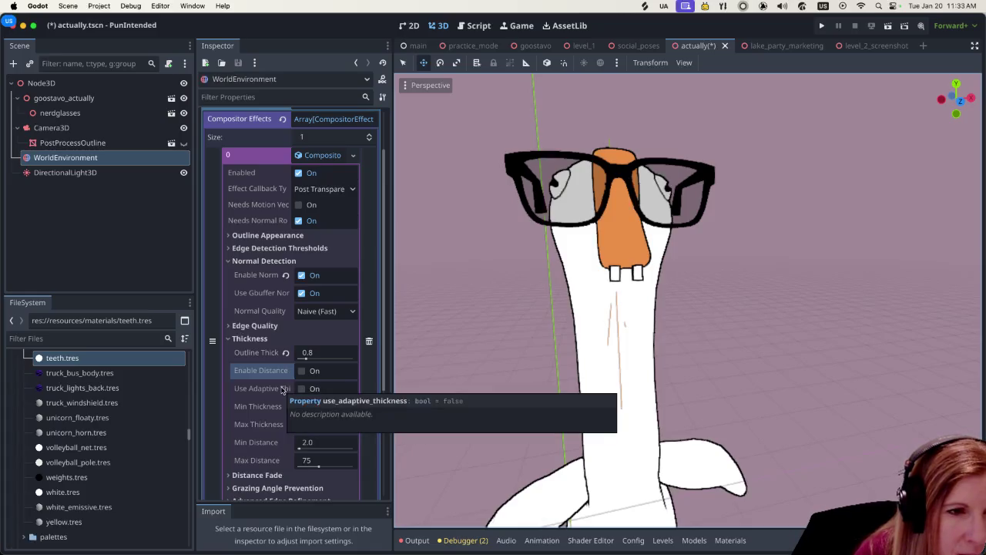
pyautogui.click(301, 389)
pyautogui.click(301, 389)
pyautogui.click(301, 389)
pyautogui.click(302, 389)
pyautogui.click(301, 389)
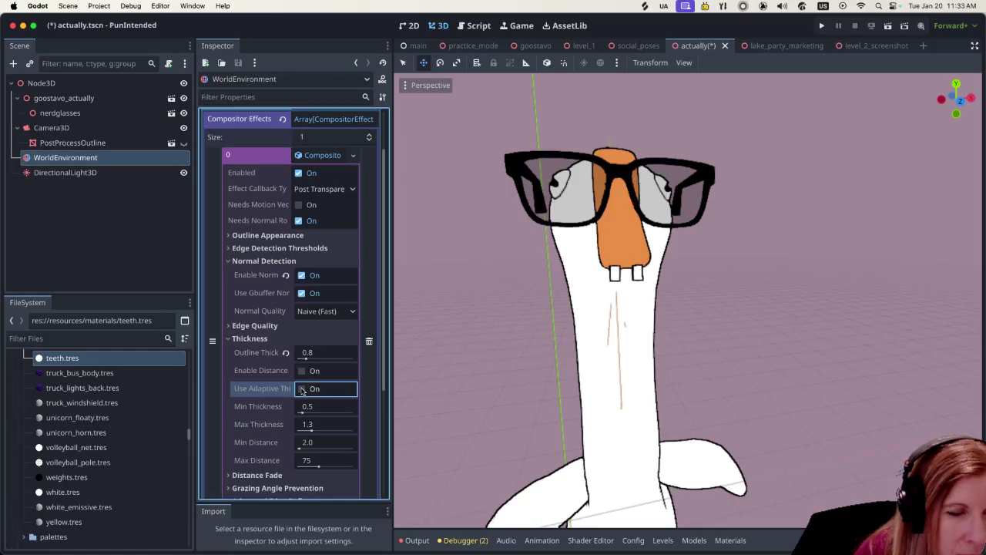
pyautogui.scroll(-1, 301, 389)
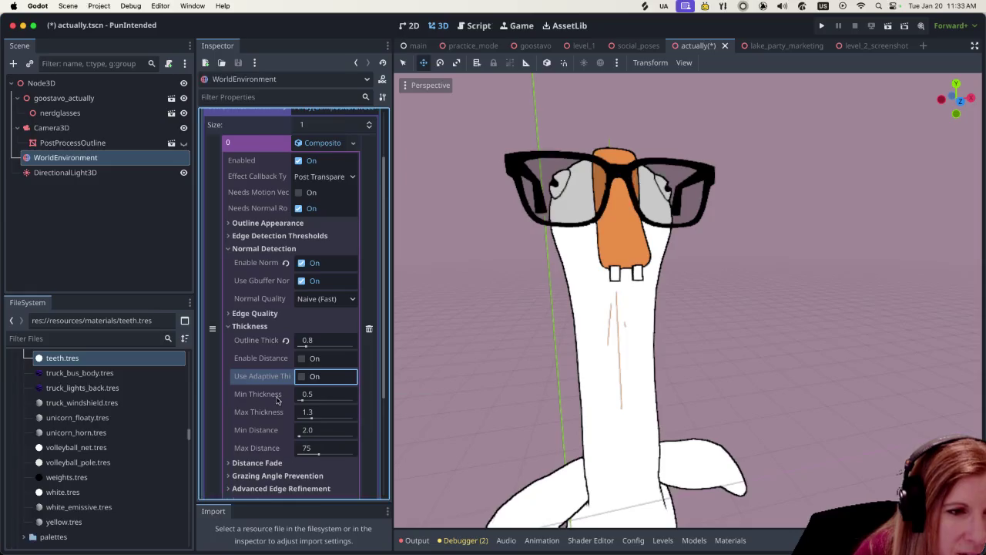
pyautogui.scroll(-5, 278, 400)
pyautogui.scroll(-1, 254, 399)
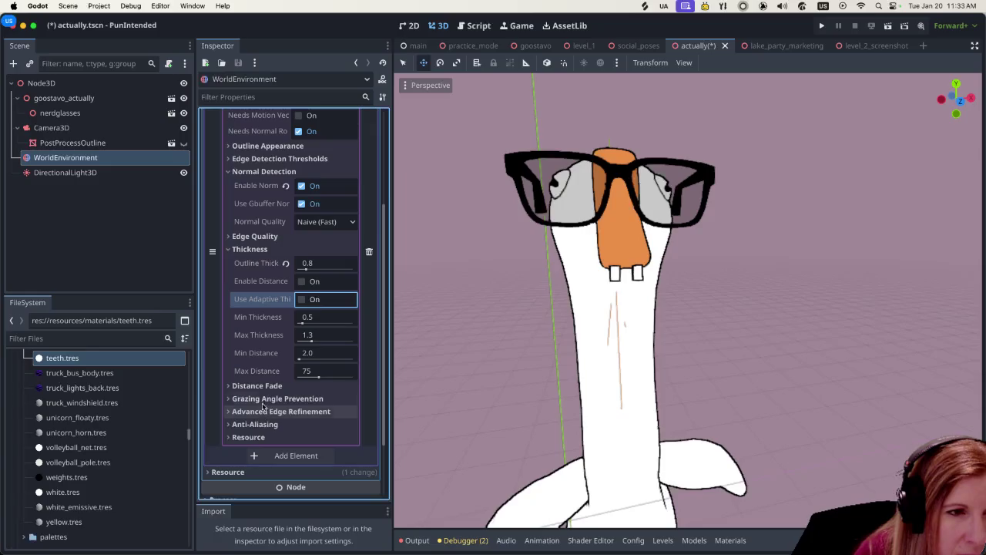
pyautogui.scroll(-5, 283, 357)
pyautogui.scroll(6, 273, 357)
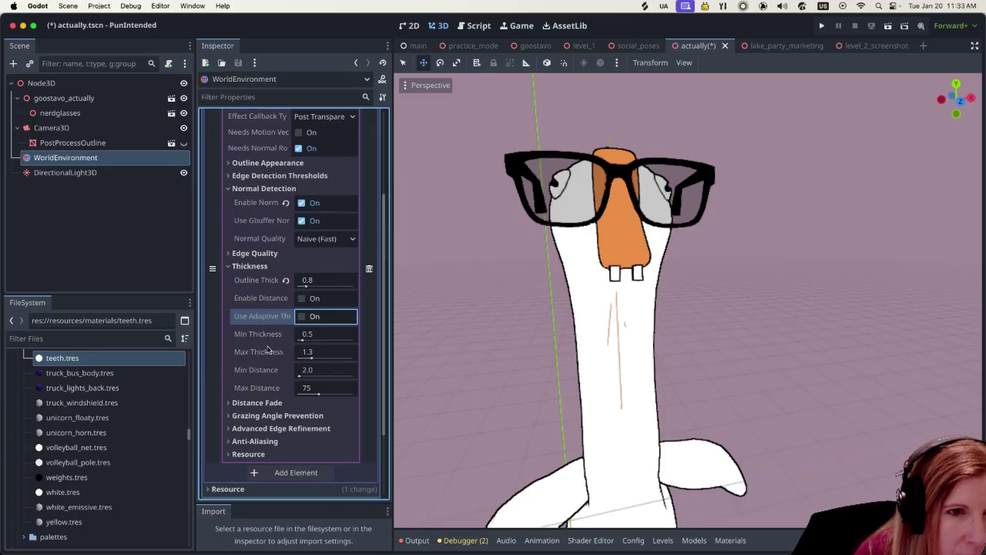
pyautogui.click(753, 351)
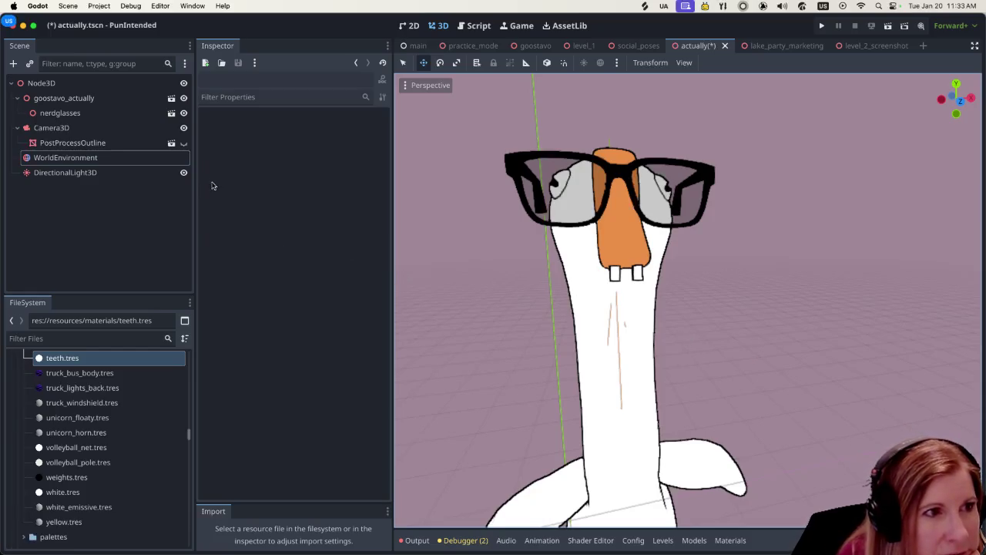
pyautogui.click(64, 172)
pyautogui.click(66, 158)
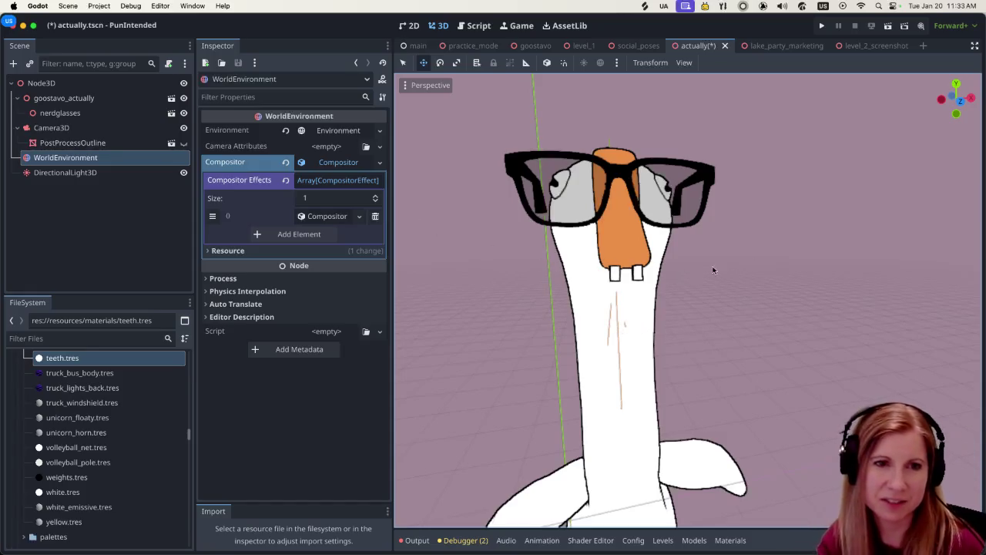
# - Run the goose scene, close the game window, and collapse the output log
pyautogui.click(888, 27)
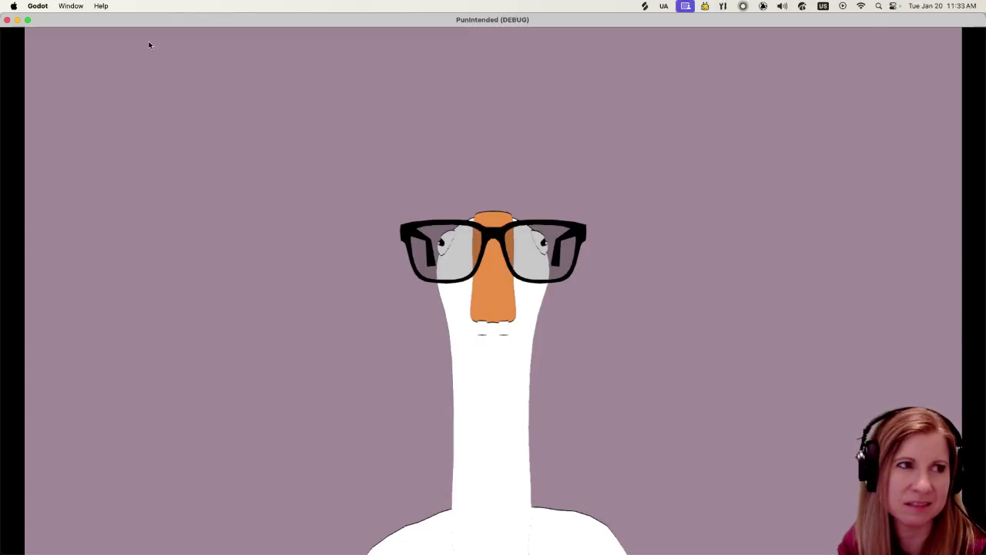
pyautogui.click(7, 19)
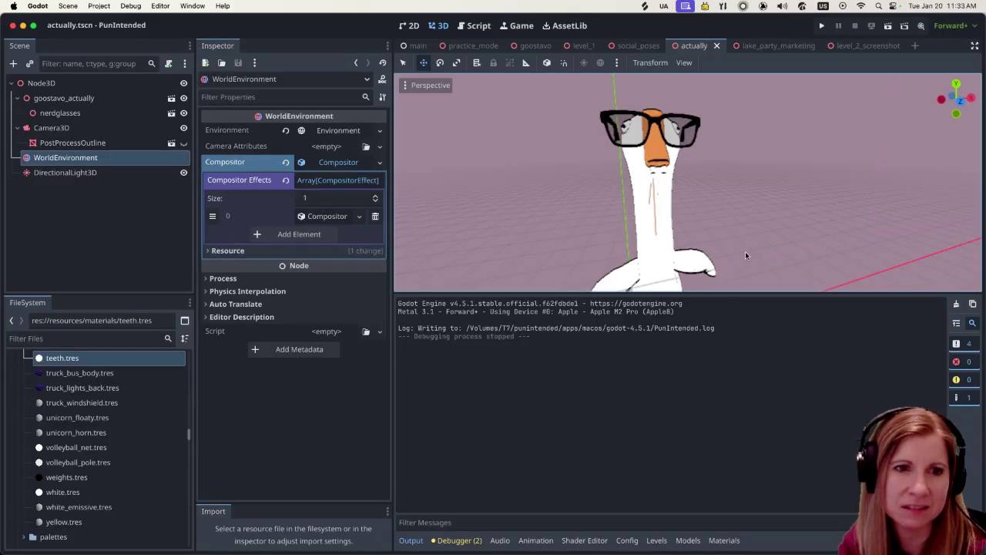
pyautogui.hotkey('ctrl', 'j')
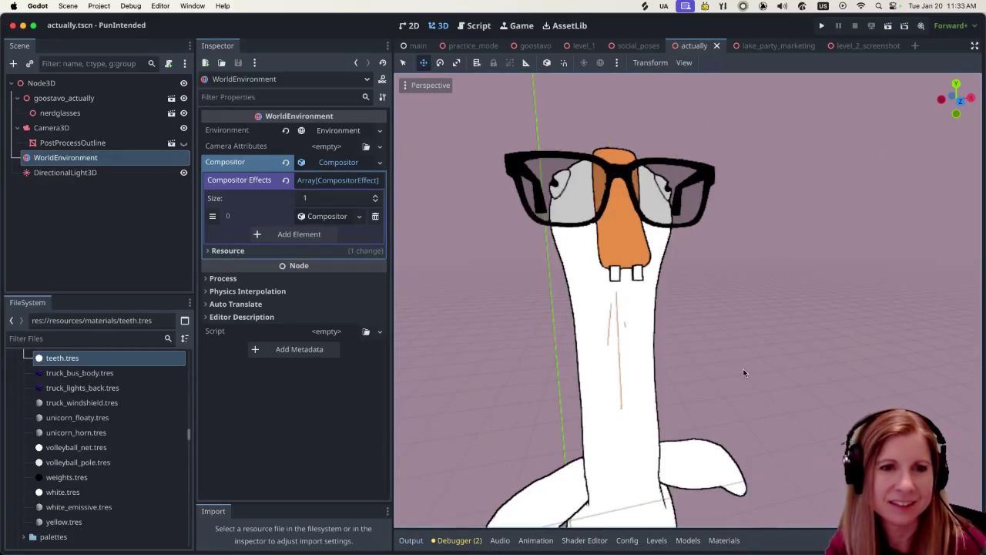
pyautogui.scroll(3, 780, 454)
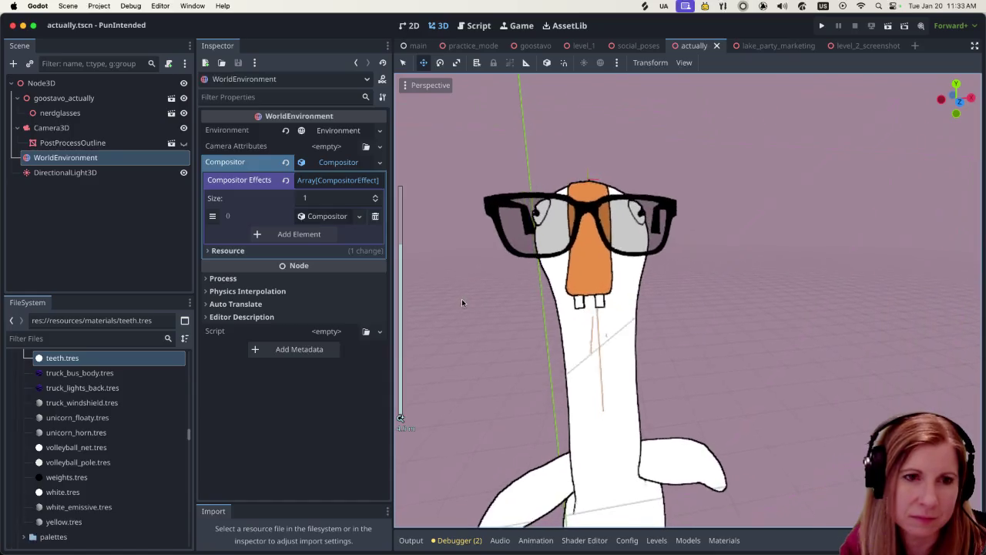
# - Glance at the 3D view's display options, then run and stop the goose scene again
pyautogui.click(405, 85)
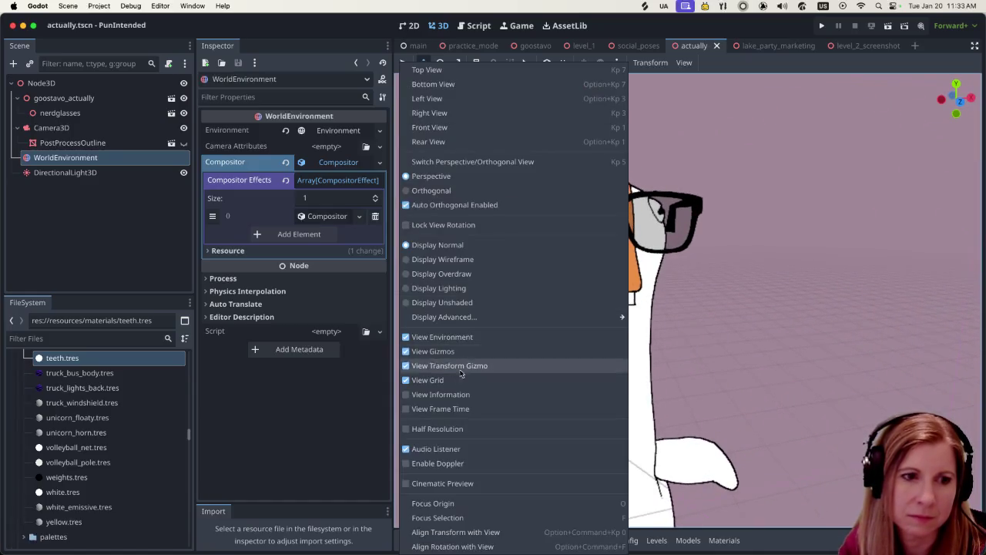
pyautogui.click(454, 526)
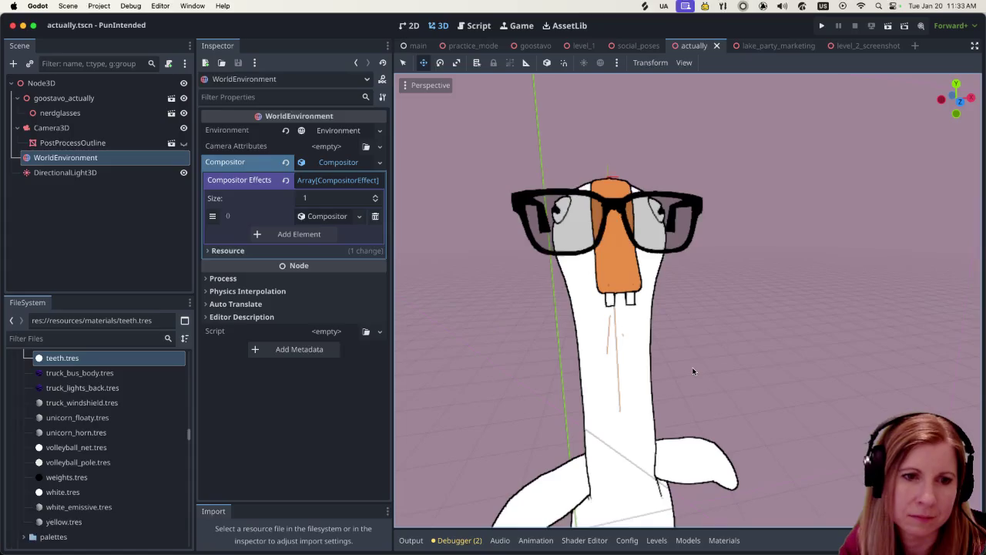
pyautogui.click(887, 26)
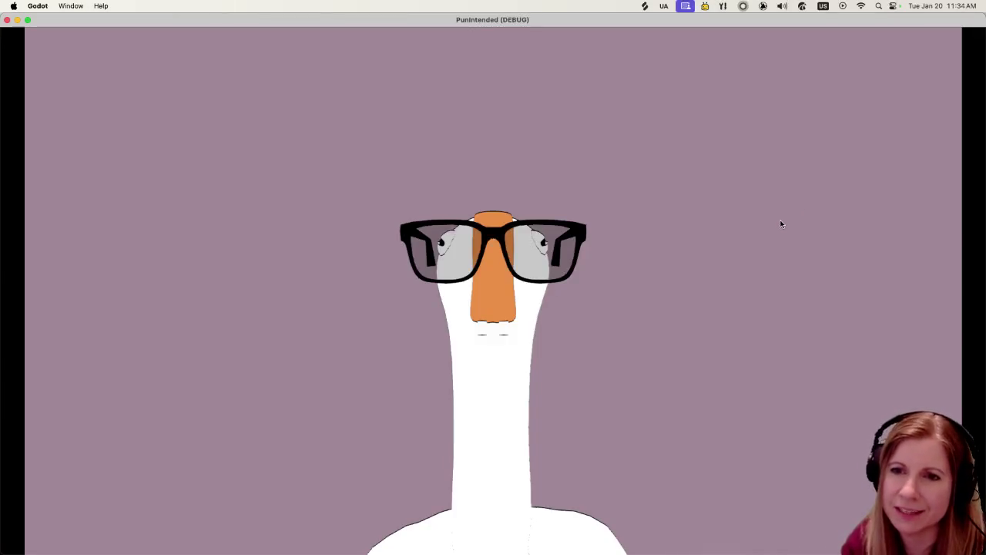
pyautogui.click(7, 19)
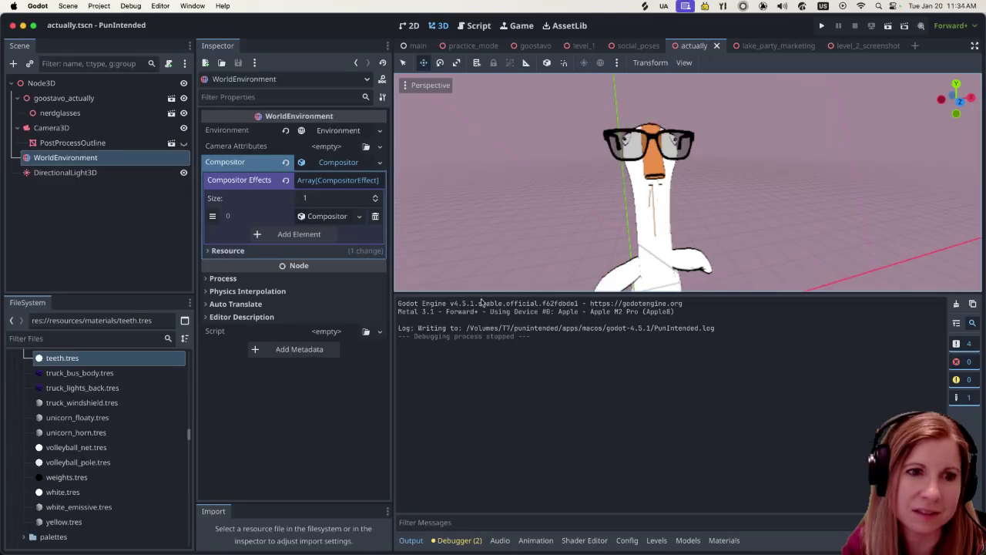
# - Collapse the output log with Super+J so the 3D view fills the editor
pyautogui.press('super+j')
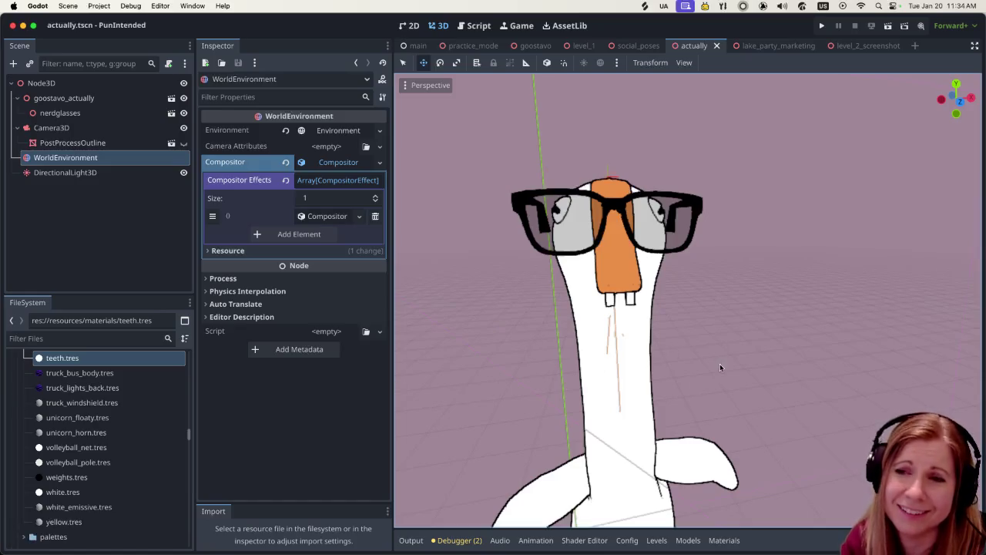
pyautogui.scroll(-5, 753, 362)
pyautogui.scroll(2, 753, 355)
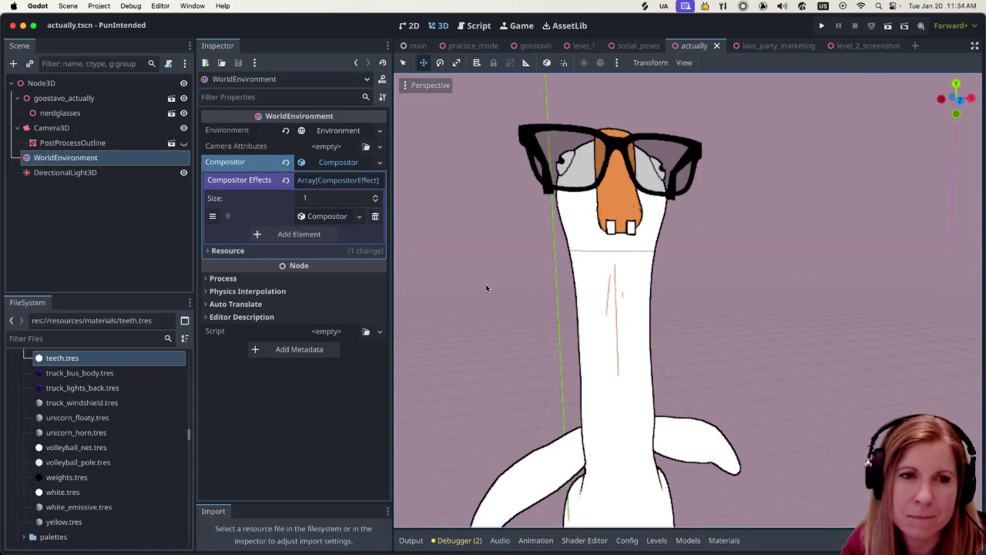
pyautogui.scroll(5, 483, 292)
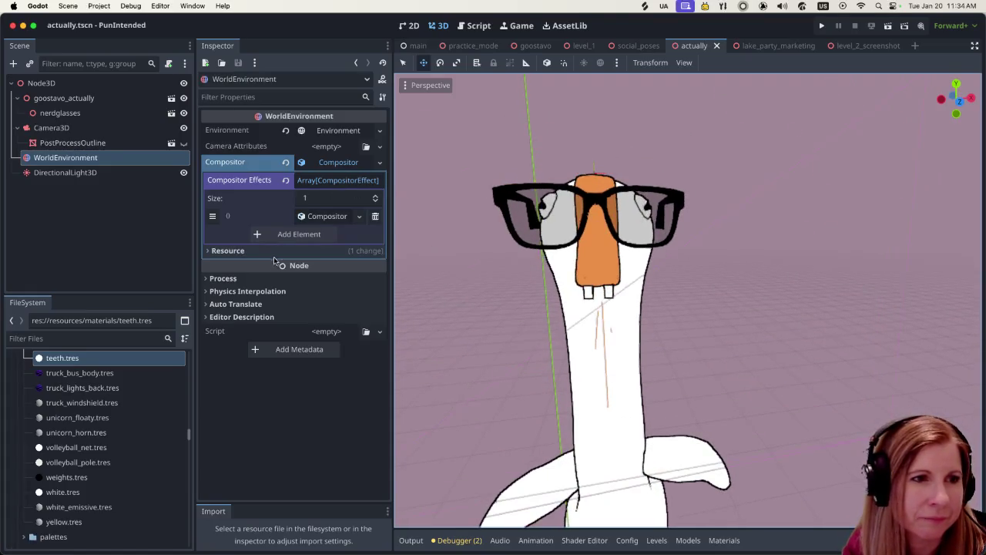
pyautogui.moveTo(274, 263)
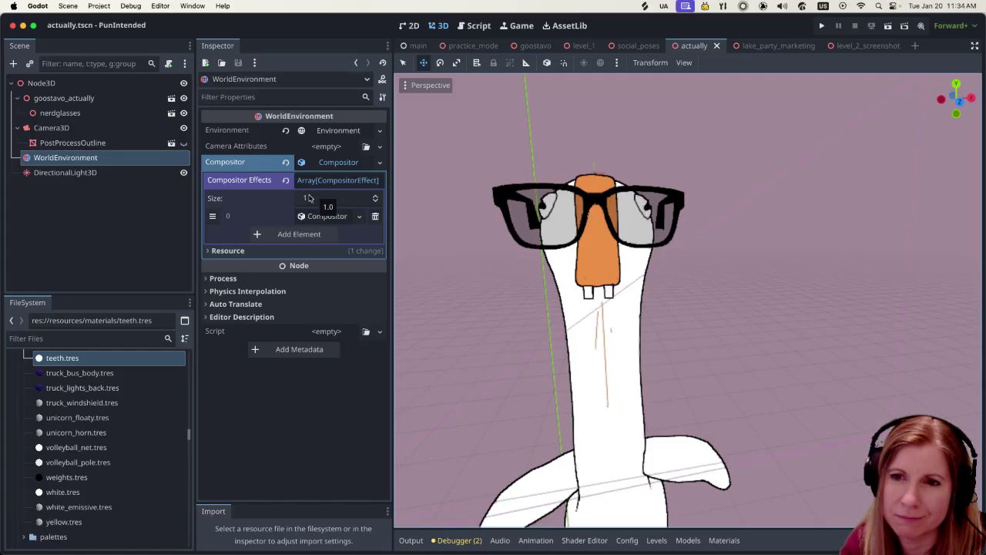
# - Deselect WorldEnvironment and orbit and zoom around the outlined, bespectacled goose
pyautogui.click(790, 335)
pyautogui.hscroll(5, 746, 317)
pyautogui.hscroll(10, 777, 312)
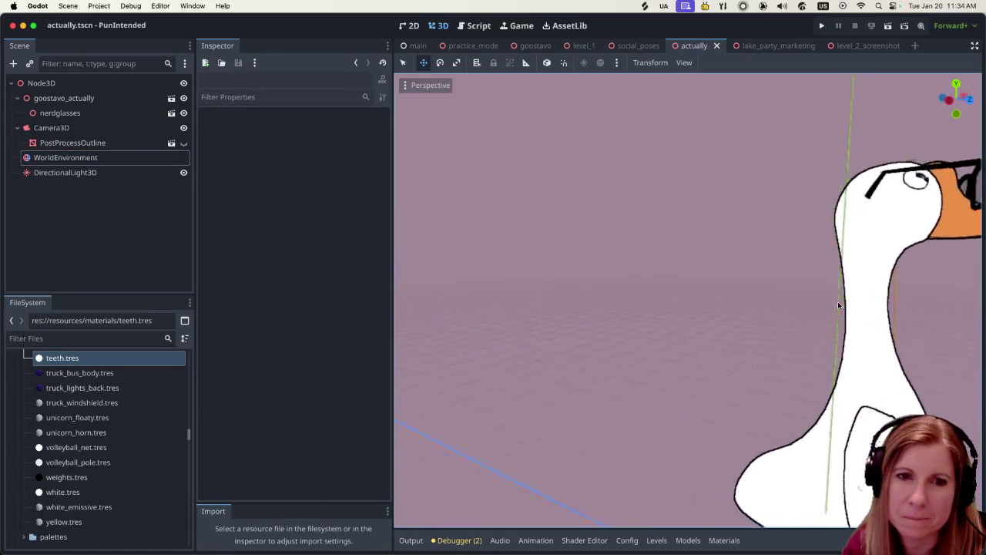
pyautogui.hscroll(10, 919, 295)
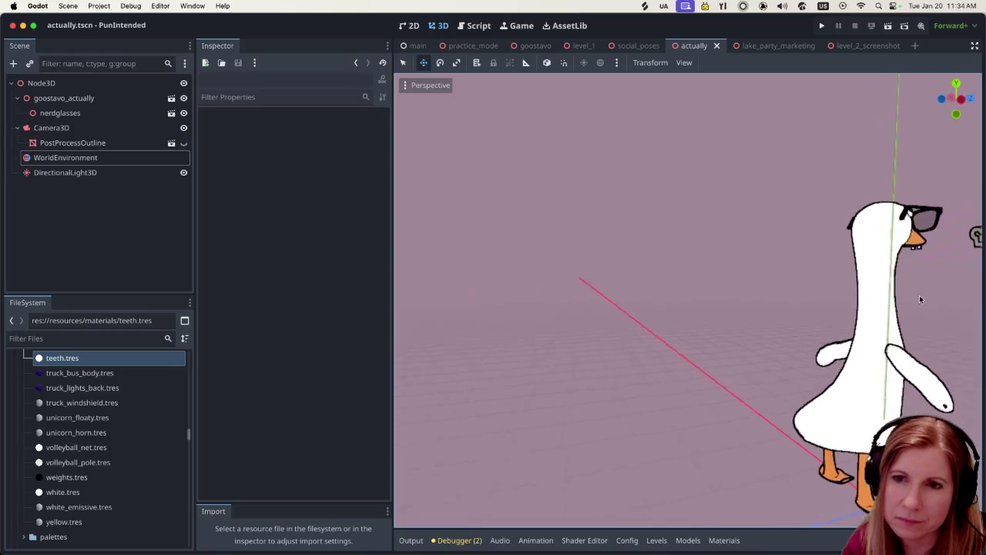
pyautogui.scroll(3, 859, 298)
pyautogui.scroll(-3, 719, 312)
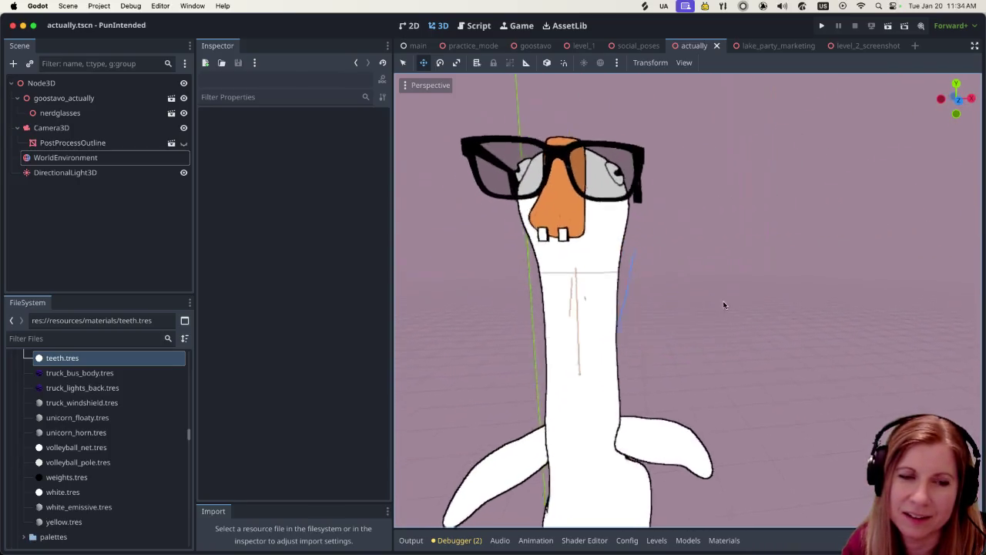
pyautogui.scroll(-1, 729, 298)
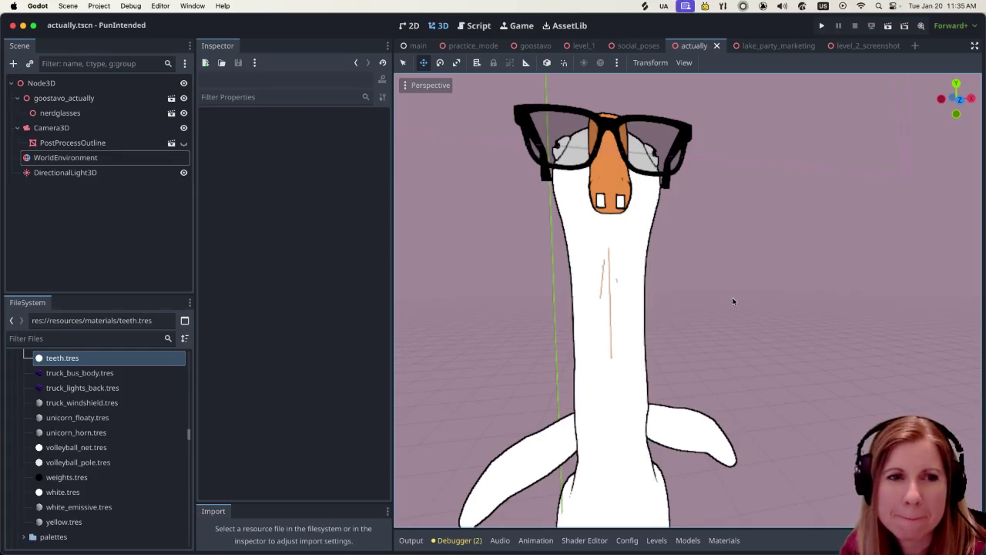
pyautogui.scroll(3, 733, 304)
pyautogui.scroll(1, 729, 320)
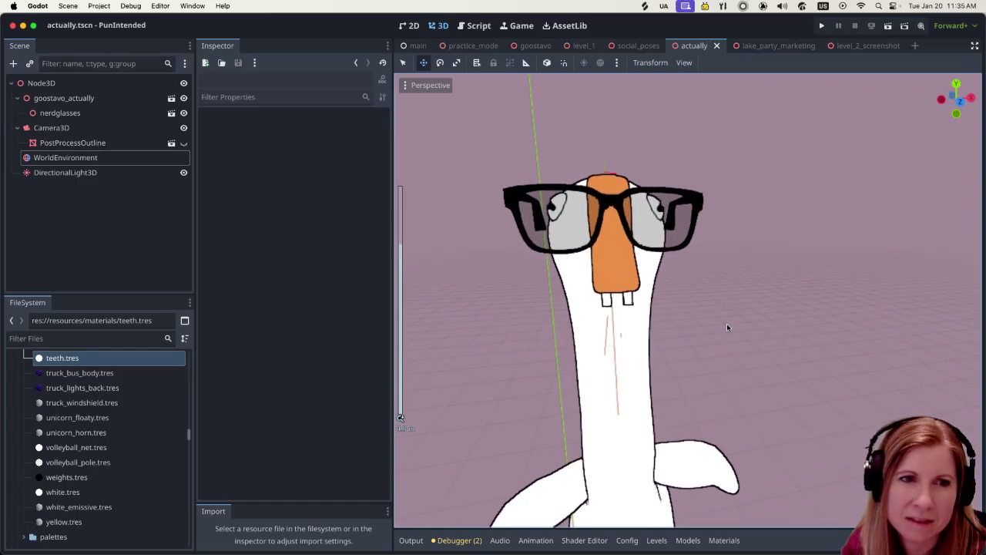
pyautogui.scroll(2, 726, 327)
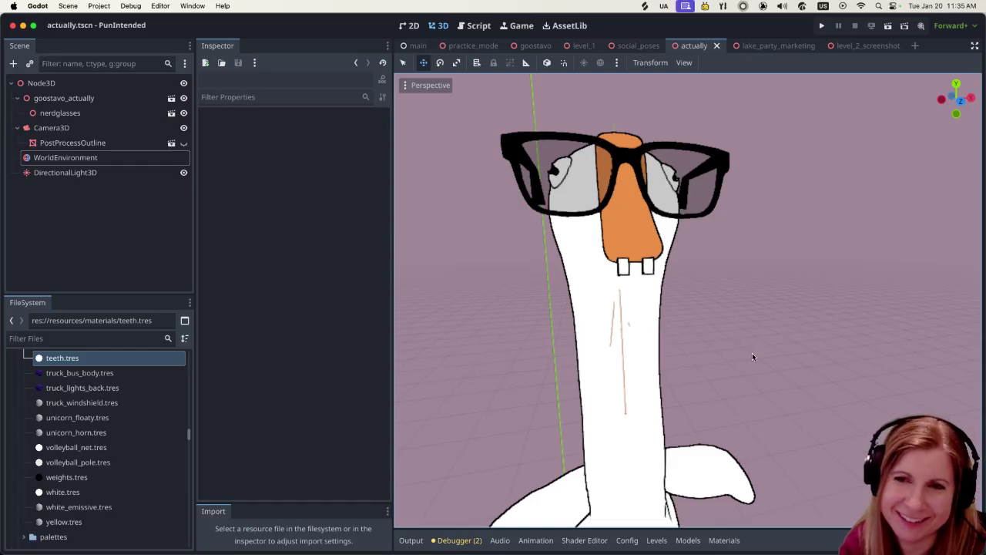
pyautogui.scroll(-5, 751, 329)
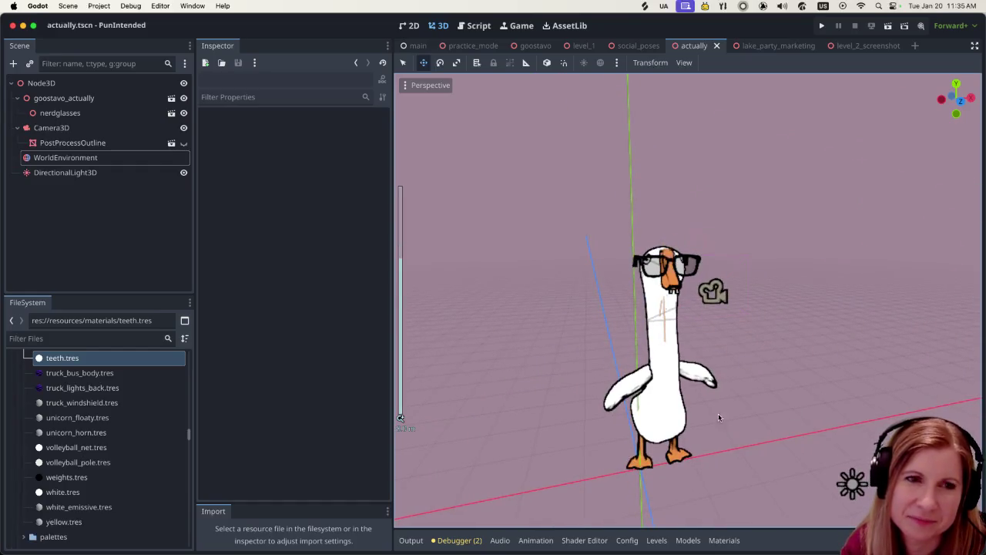
pyautogui.hscroll(-10, 499, 242)
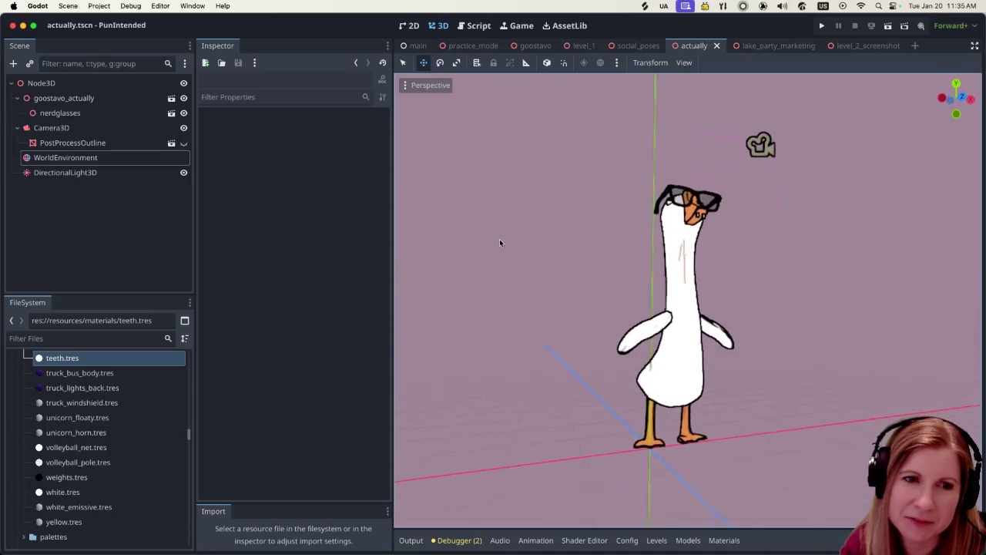
pyautogui.hscroll(-10, 538, 229)
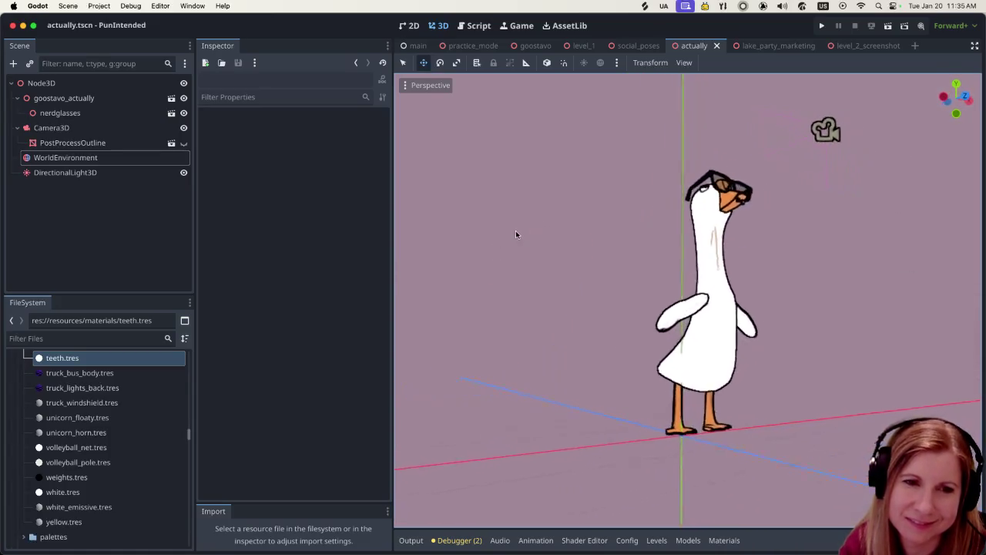
pyautogui.scroll(10, 473, 232)
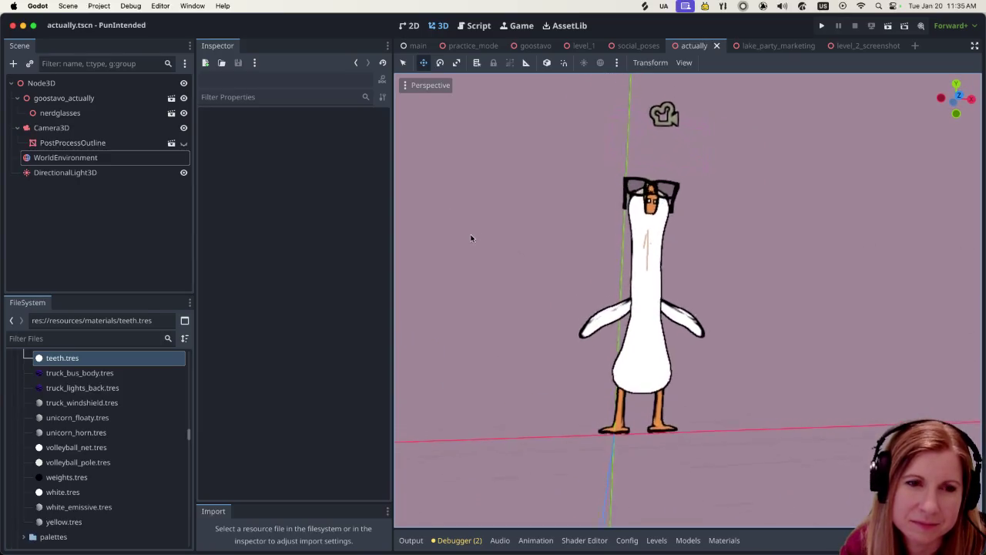
pyautogui.scroll(5, 514, 316)
pyautogui.scroll(-8, 516, 314)
pyautogui.scroll(6, 573, 296)
pyautogui.scroll(5, 698, 311)
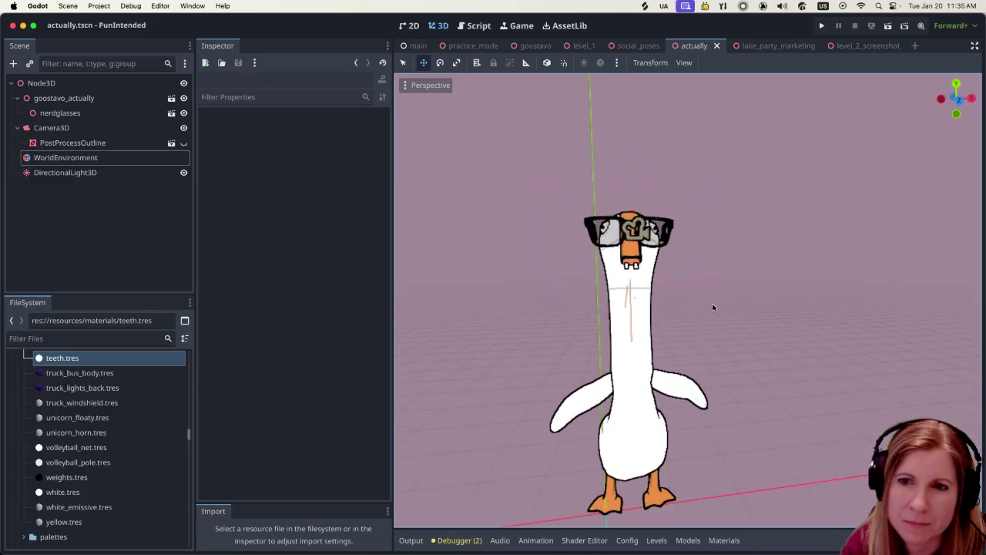
pyautogui.scroll(5, 713, 308)
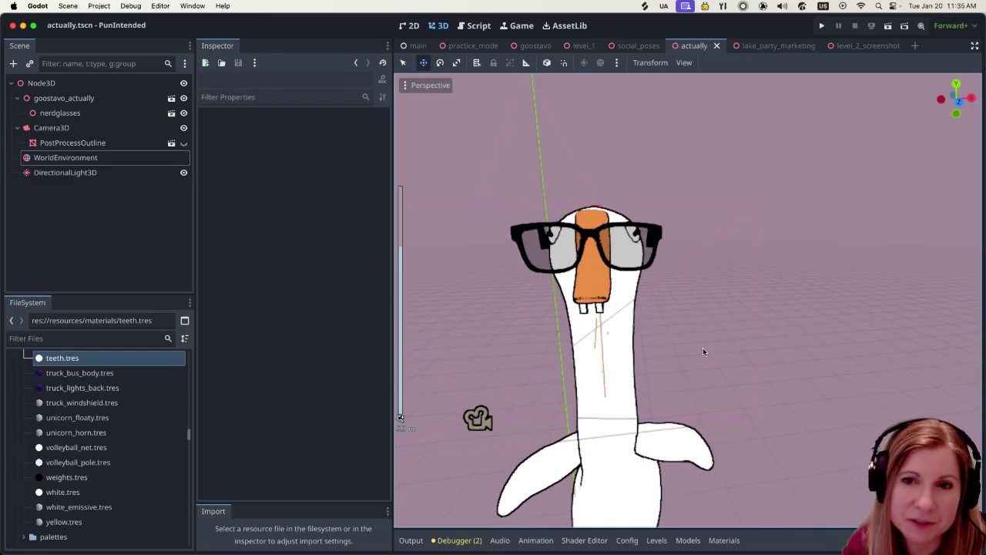
pyautogui.hscroll(-5, 700, 348)
pyautogui.scroll(5, 708, 343)
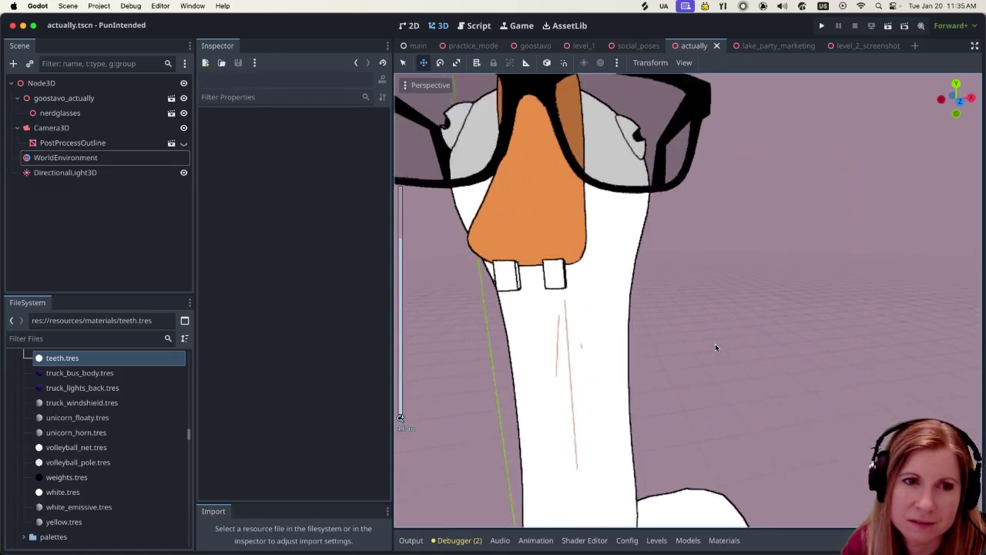
pyautogui.scroll(-5, 713, 346)
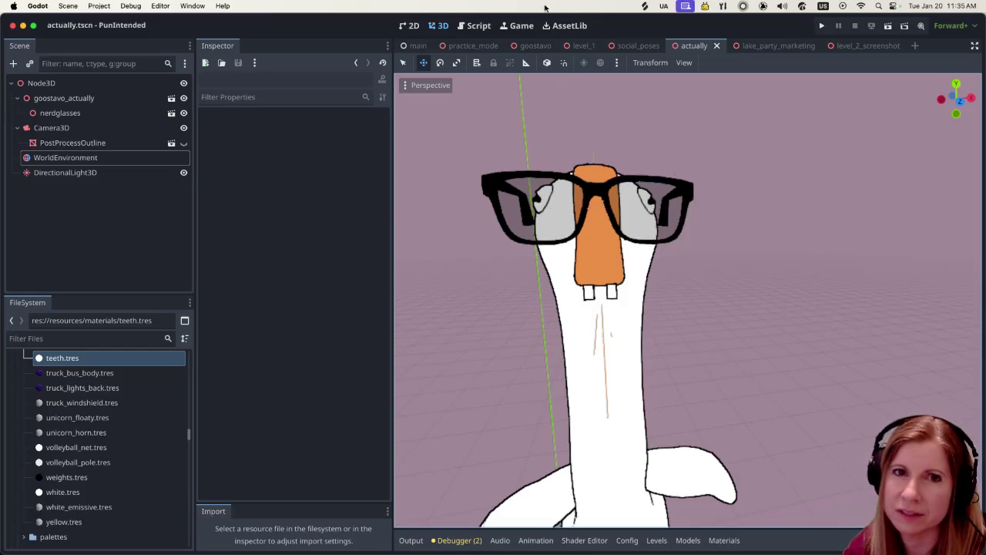
# - Run the goose scene again with Run Current Scene
pyautogui.click(888, 27)
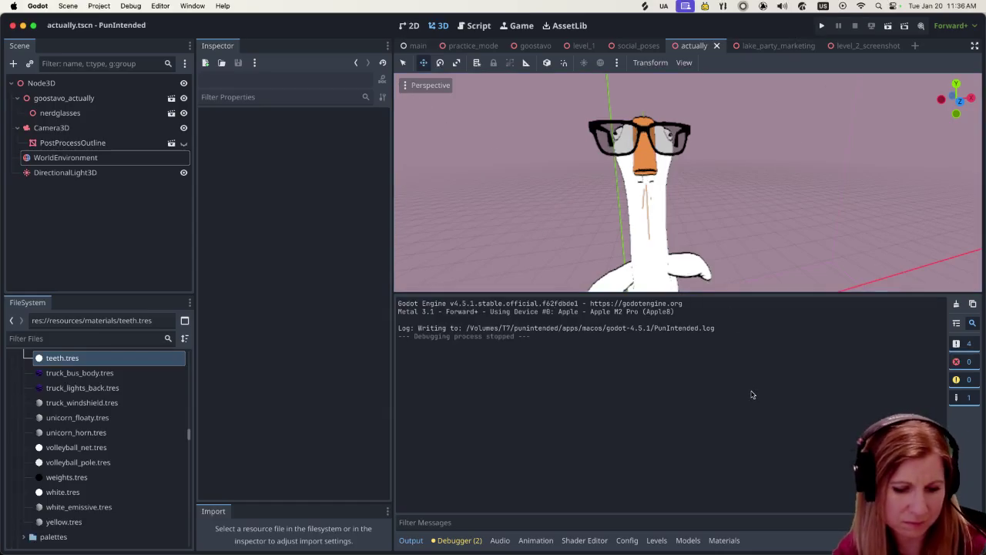
# - Collapse the output log and briefly check the 3D view's display options
pyautogui.press('super+j')
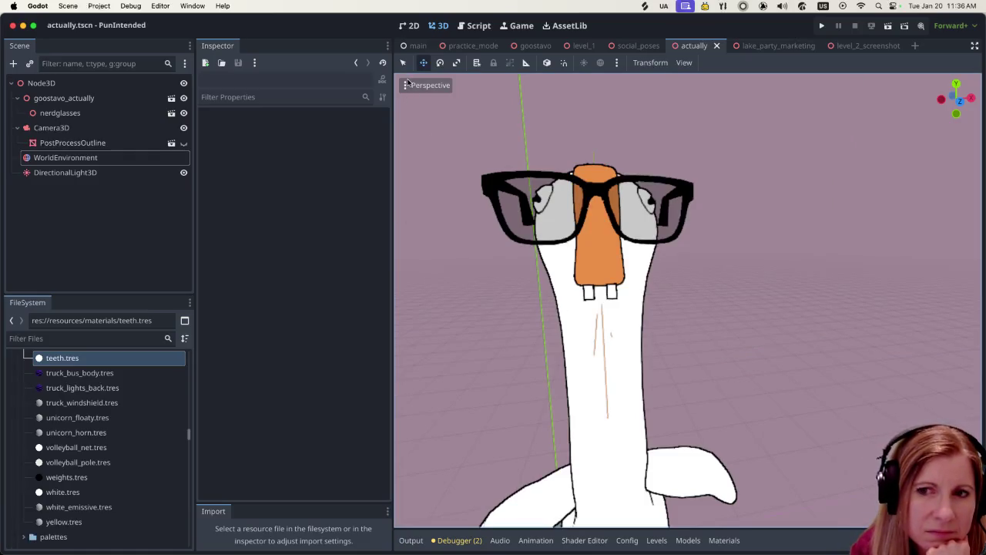
pyautogui.click(408, 83)
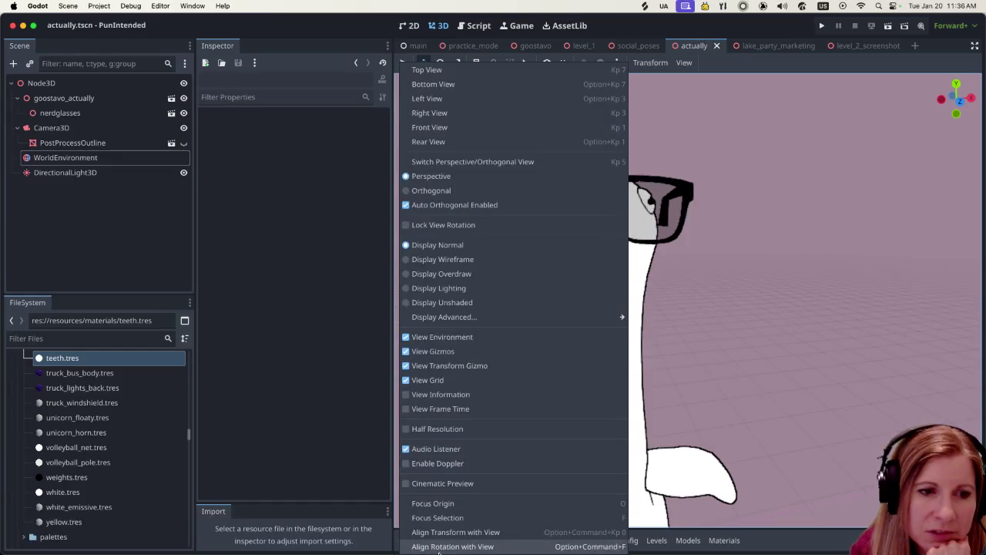
pyautogui.click(495, 524)
# - Run the goose scene, close its window, and switch to the Game workspace
pyautogui.click(822, 25)
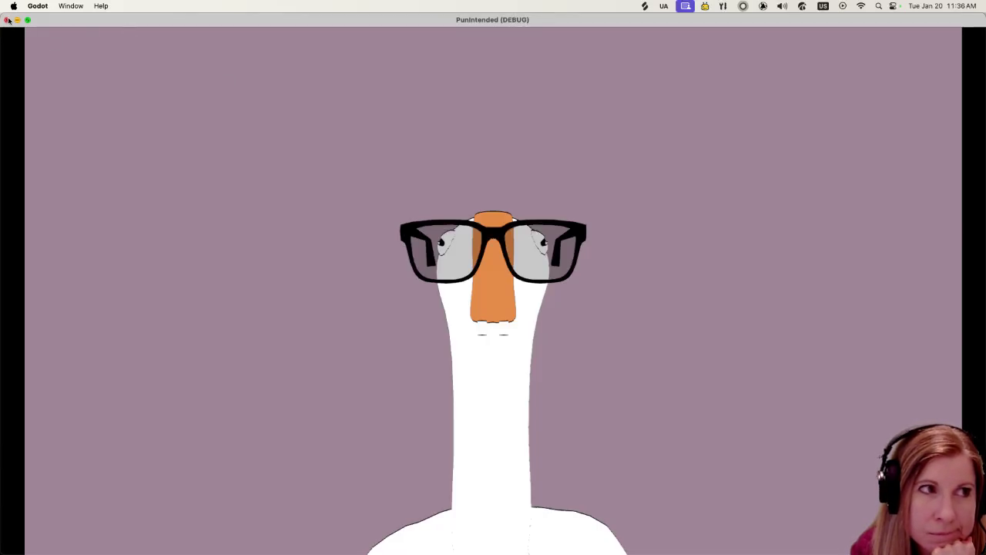
pyautogui.click(11, 25)
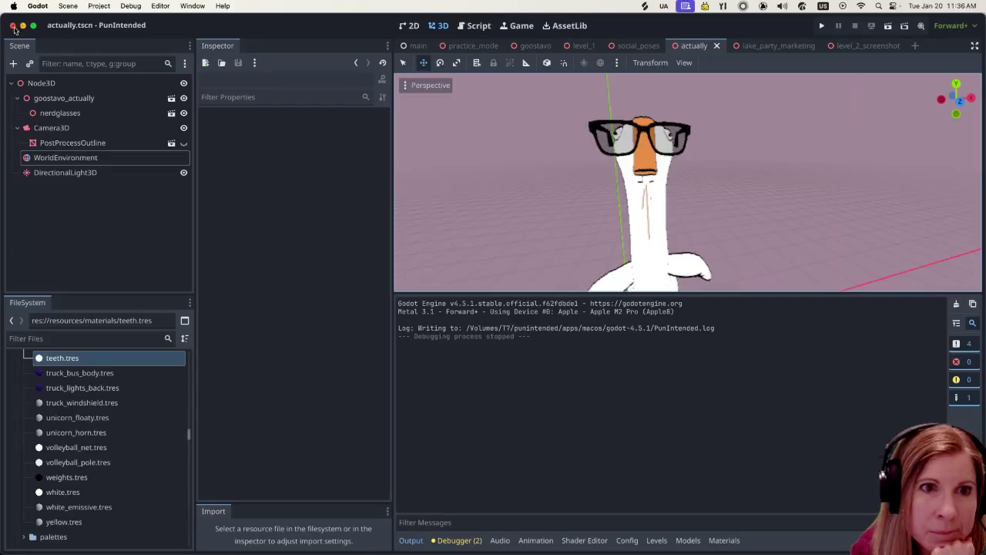
pyautogui.click(520, 25)
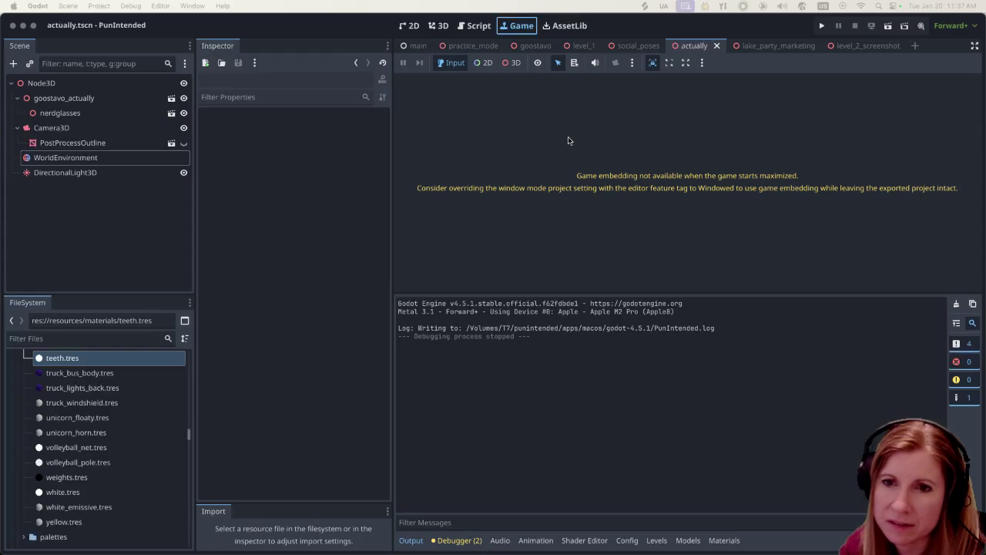
# - Glance at Editor Settings, close it, and open Project Settings
pyautogui.click(68, 5)
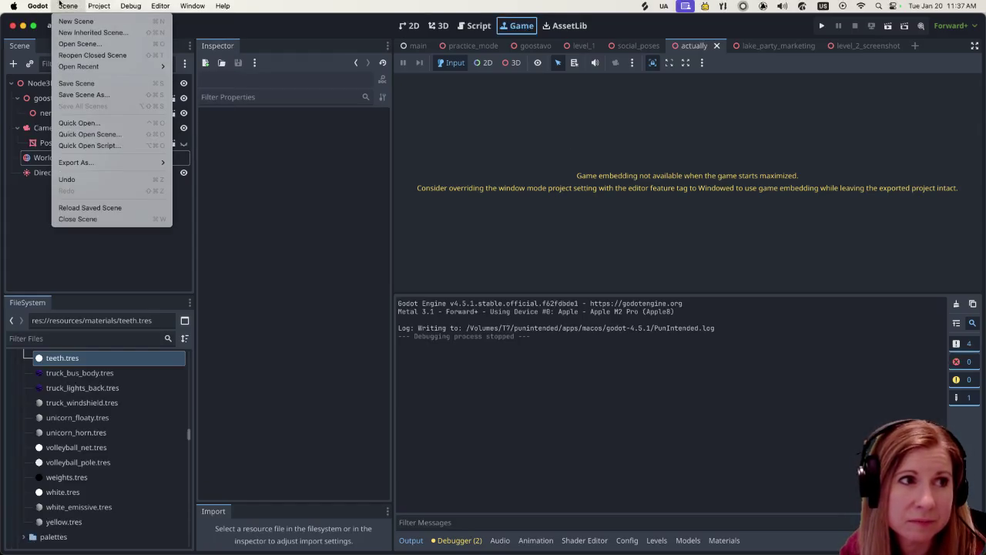
pyautogui.moveTo(38, 6)
pyautogui.click(47, 38)
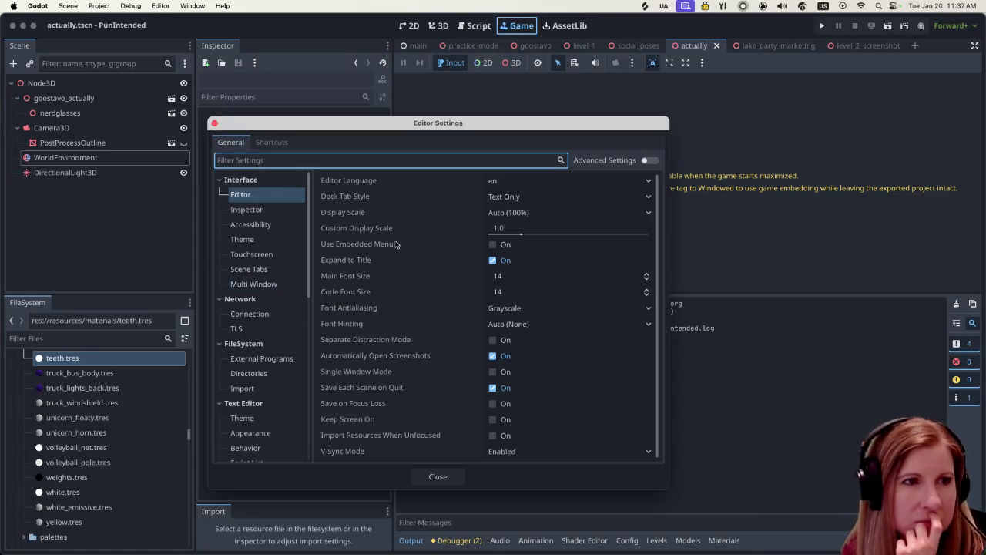
pyautogui.moveTo(396, 244)
pyautogui.click(432, 476)
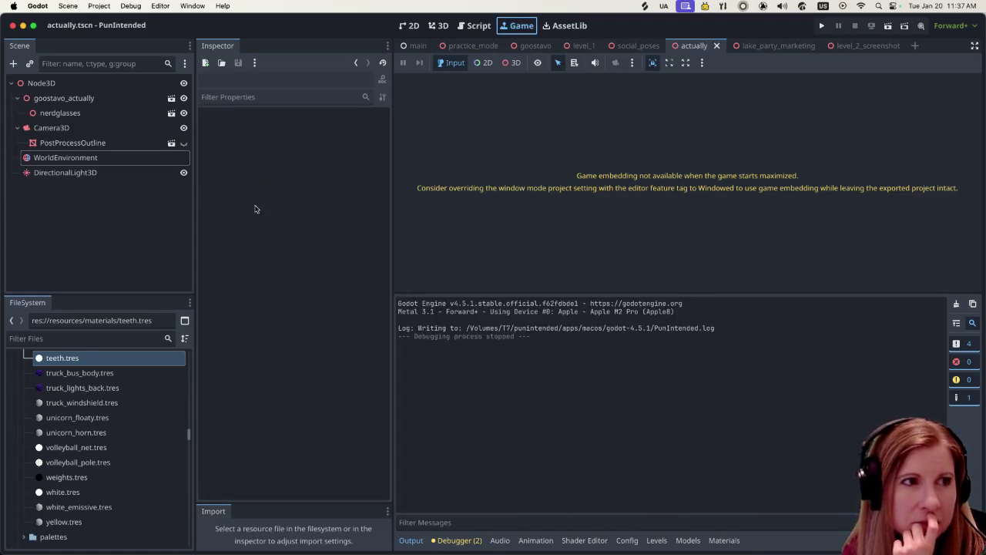
pyautogui.click(100, 5)
pyautogui.click(101, 20)
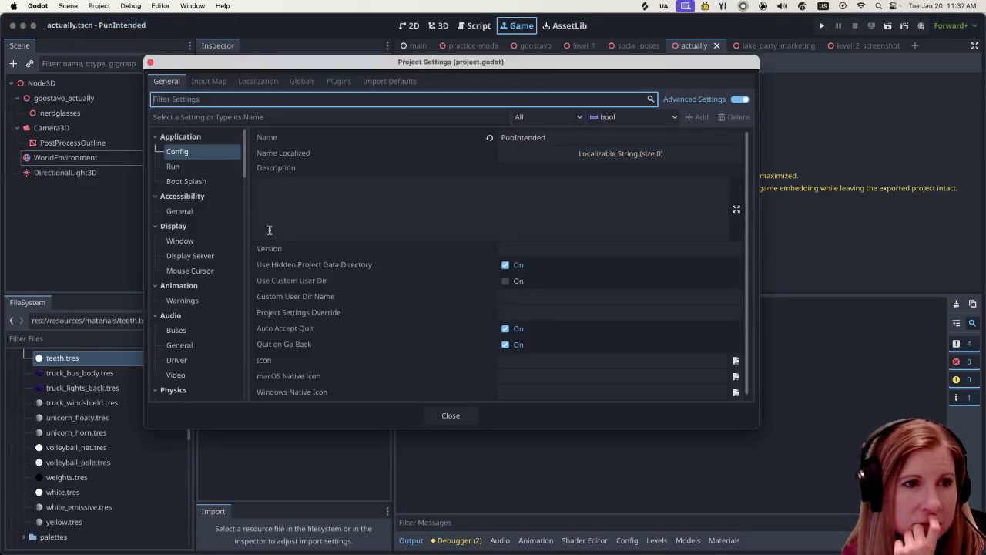
# - Filter Project Settings for 'maxim' and toggle Maximize Disabled on and back off
pyautogui.moveTo(261, 254)
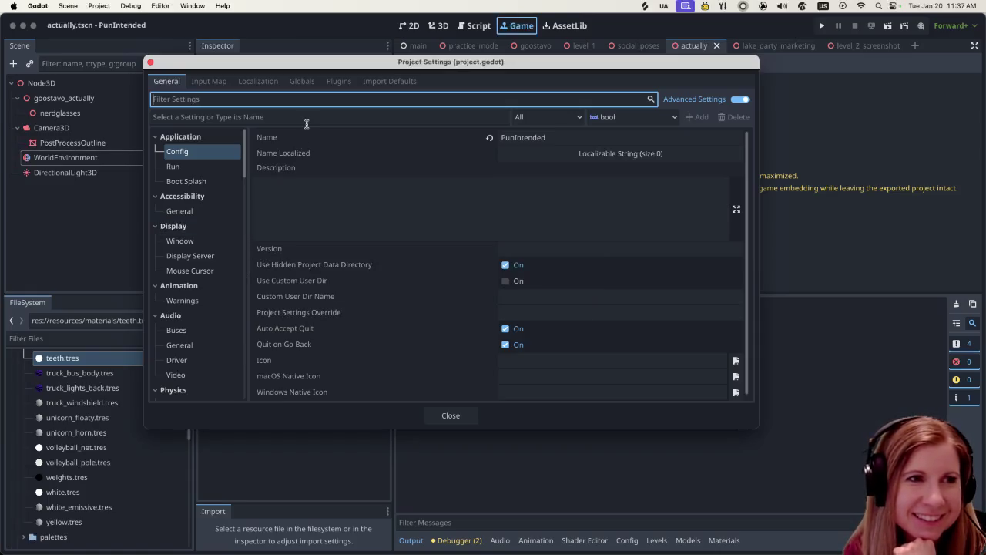
pyautogui.moveTo(293, 61); pyautogui.dragTo(276, 65)
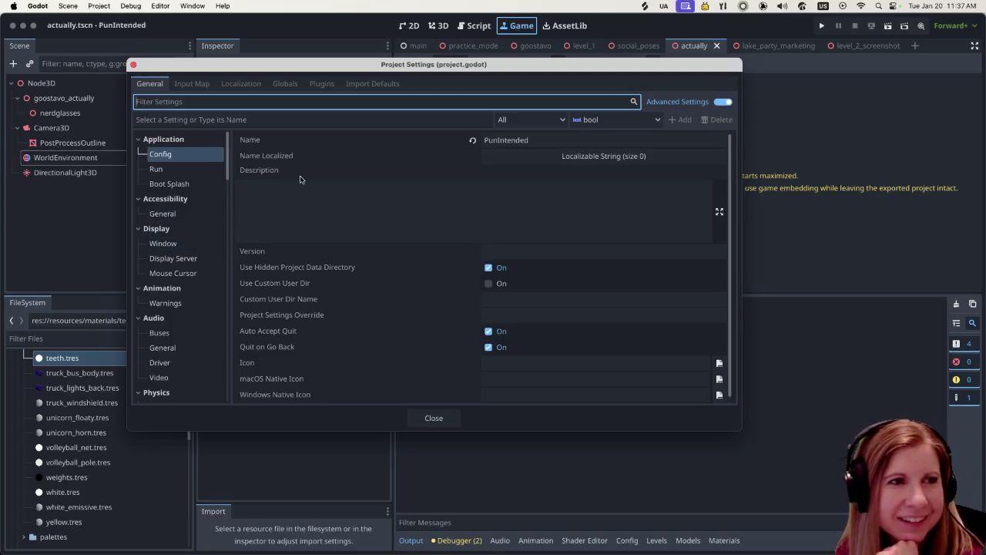
pyautogui.write('maxim')
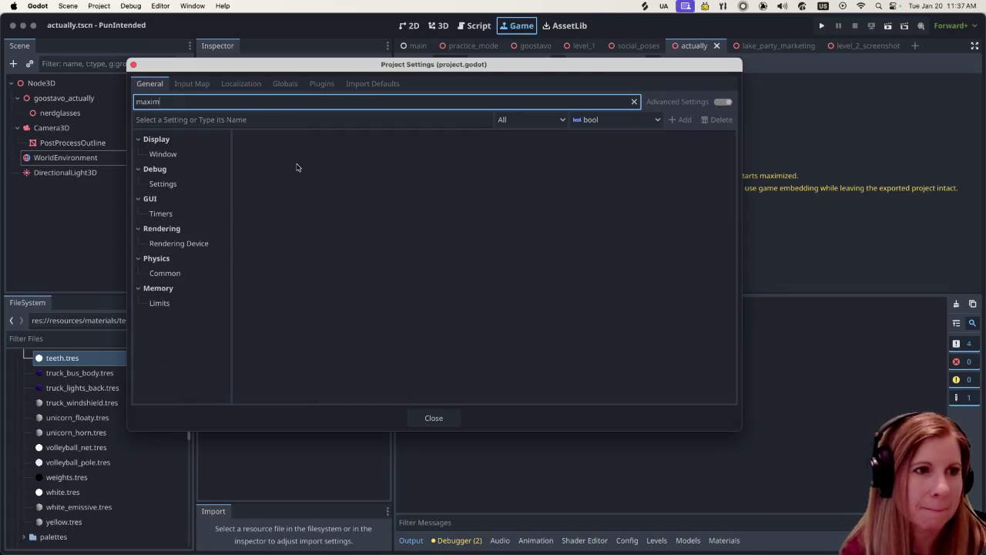
pyautogui.click(180, 154)
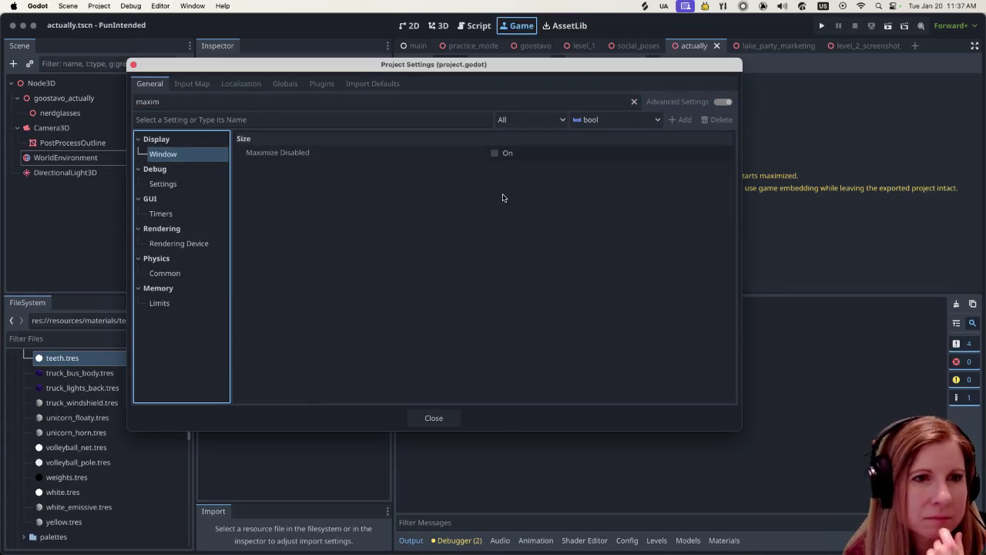
pyautogui.click(496, 154)
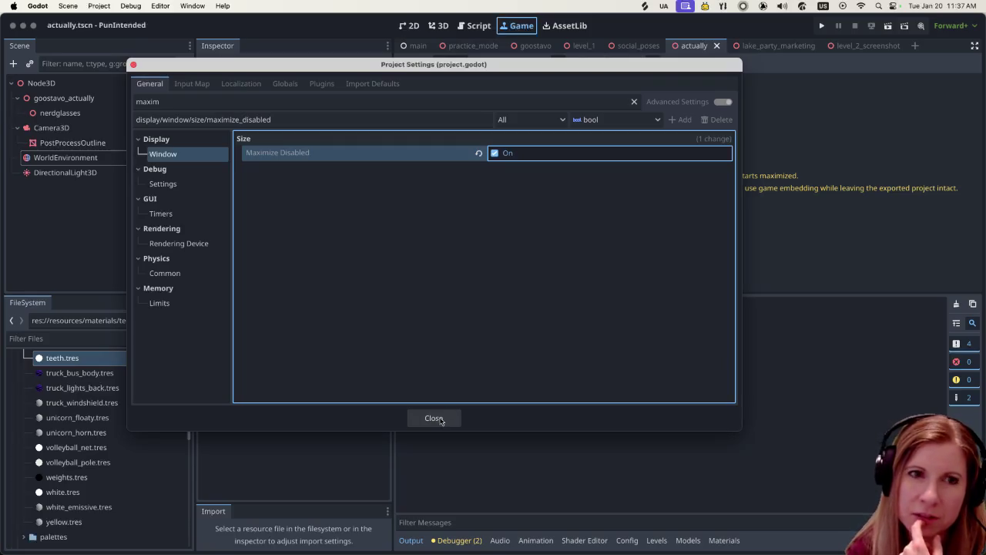
pyautogui.click(496, 152)
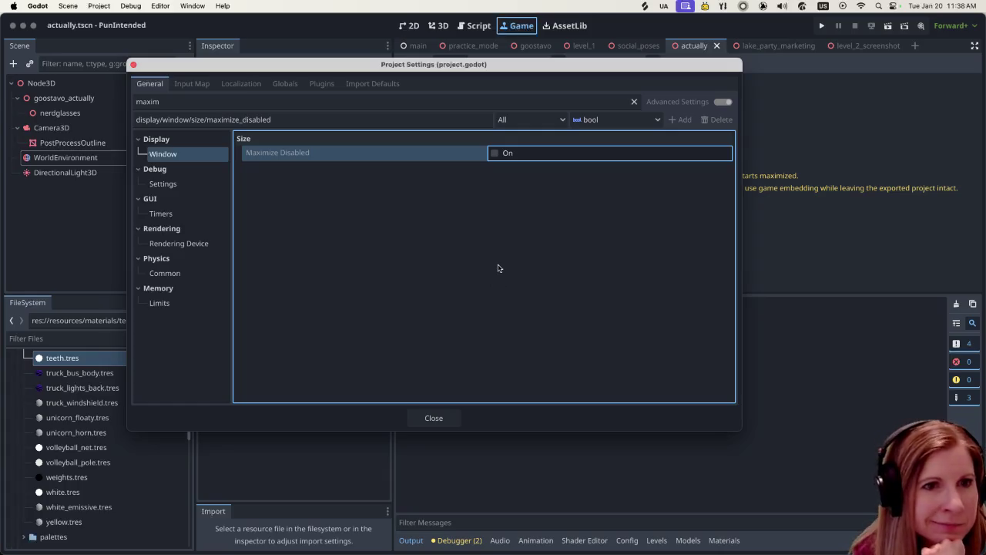
# - Clear the filter and list the Display > Window Mode choices, currently Maximized
pyautogui.click(219, 101)
pyautogui.press('BackSpace')
pyautogui.press('BackSpace')
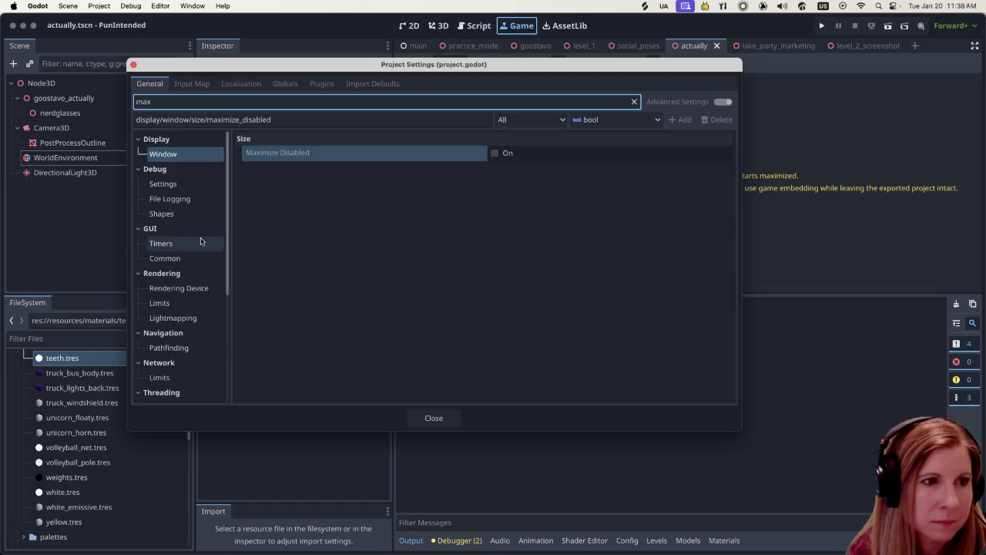
pyautogui.scroll(-5, 196, 259)
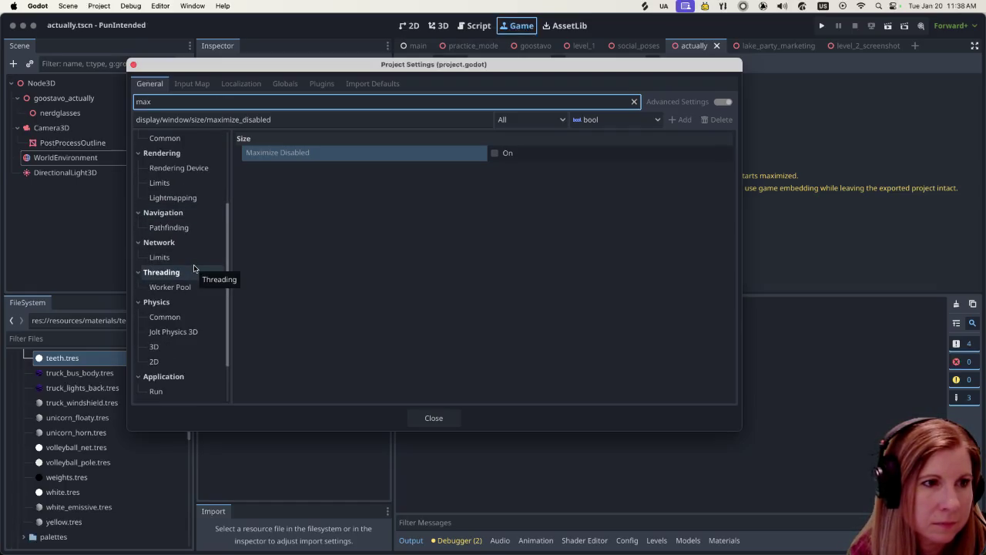
pyautogui.scroll(-3, 193, 270)
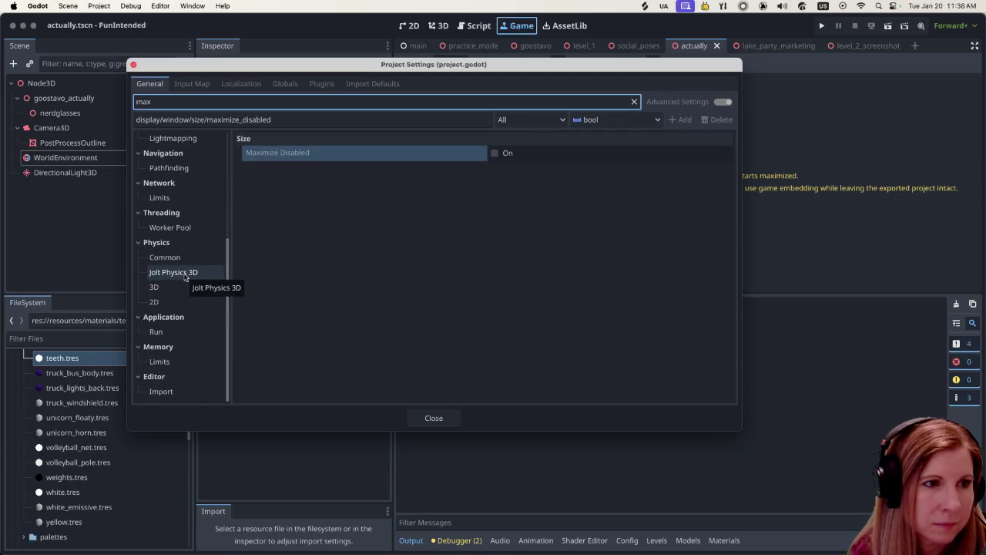
pyautogui.scroll(8, 185, 273)
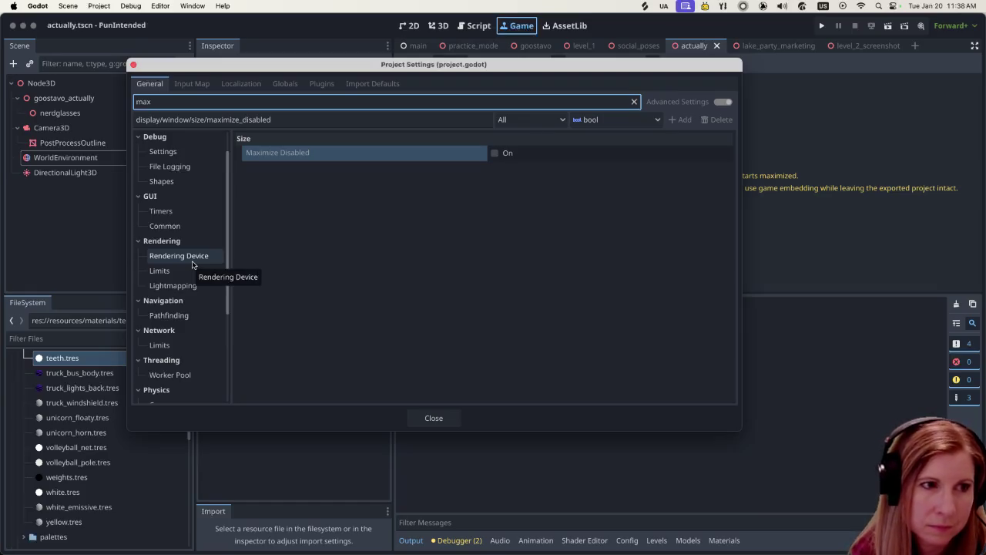
pyautogui.scroll(-6, 192, 265)
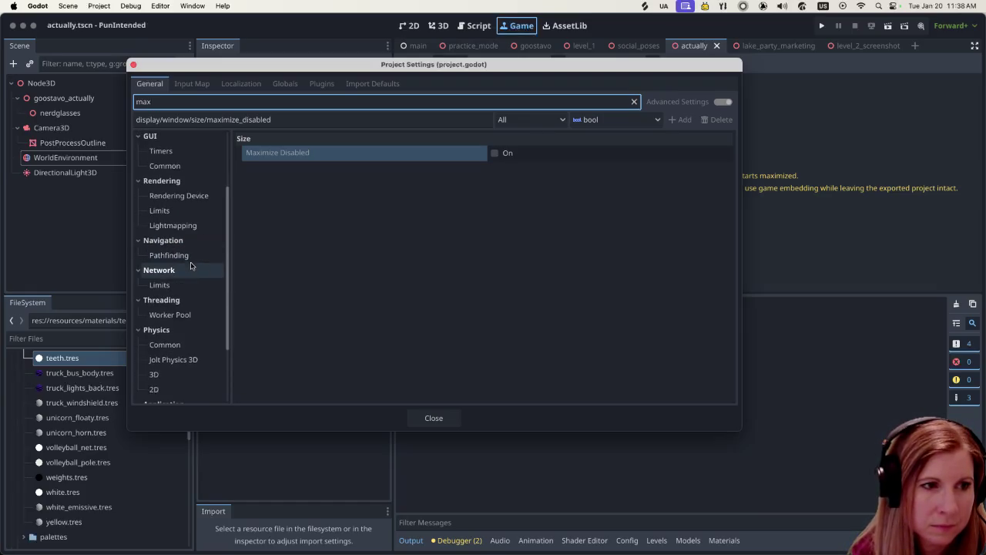
pyautogui.scroll(8, 191, 265)
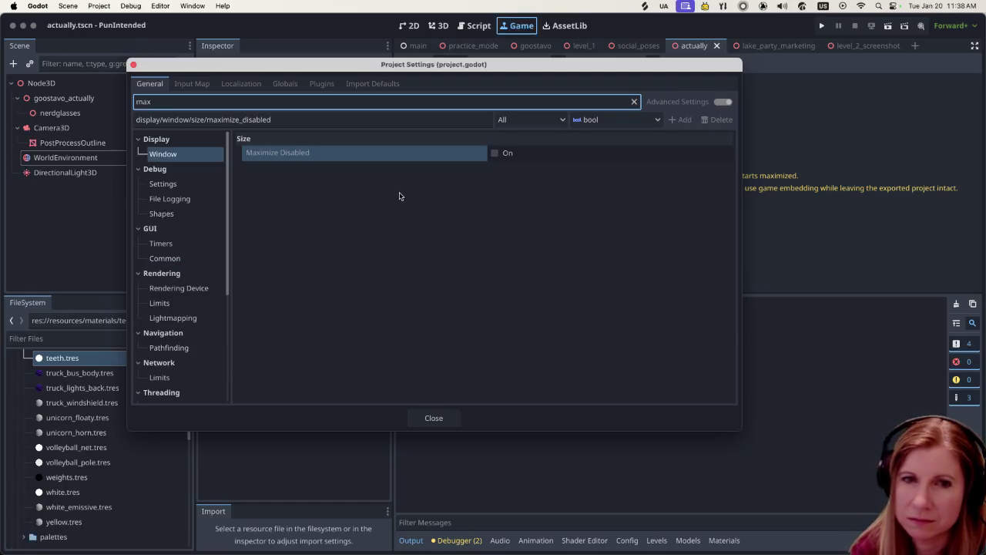
pyautogui.press('BackSpace')
pyautogui.press('BackSpace')
pyautogui.press('BackSpace')
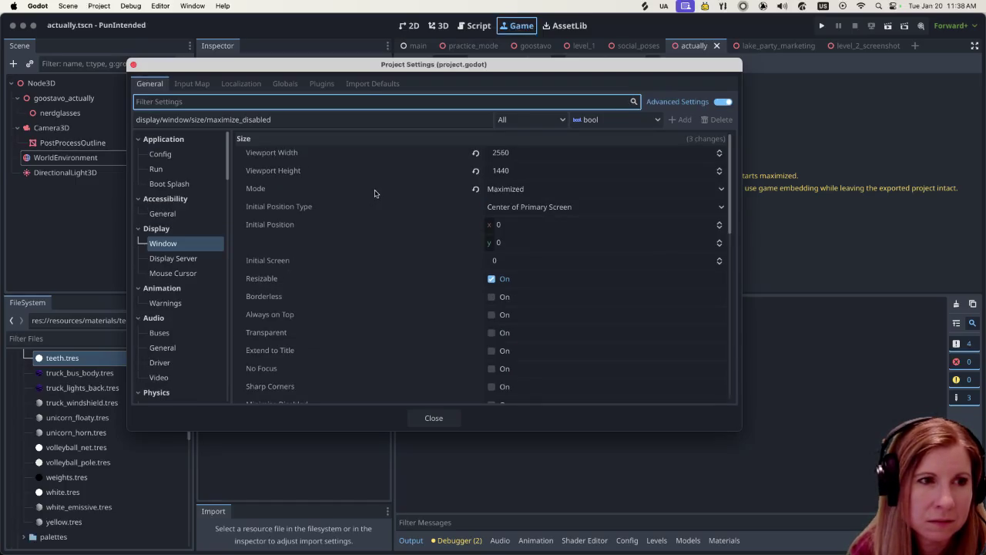
pyautogui.scroll(-1, 673, 335)
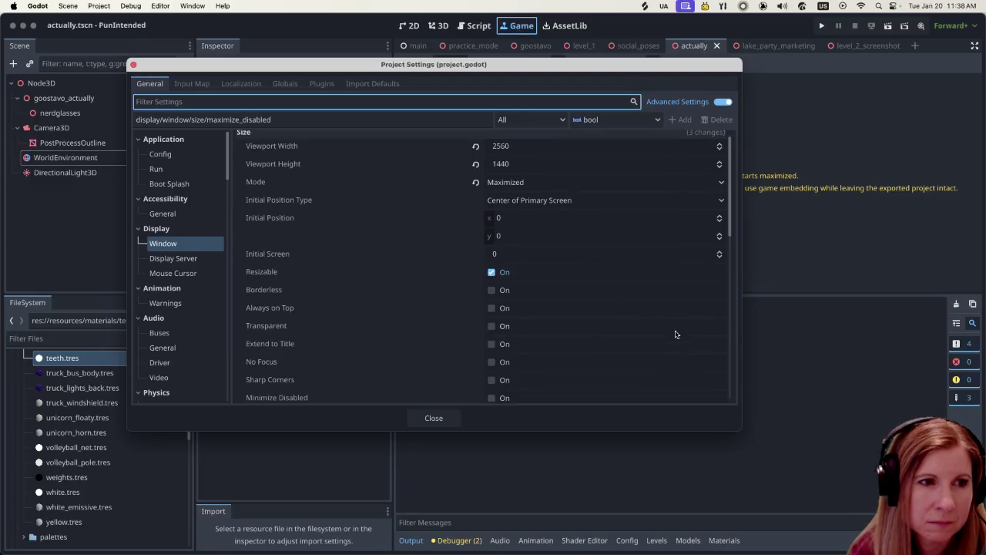
pyautogui.scroll(-2, 668, 343)
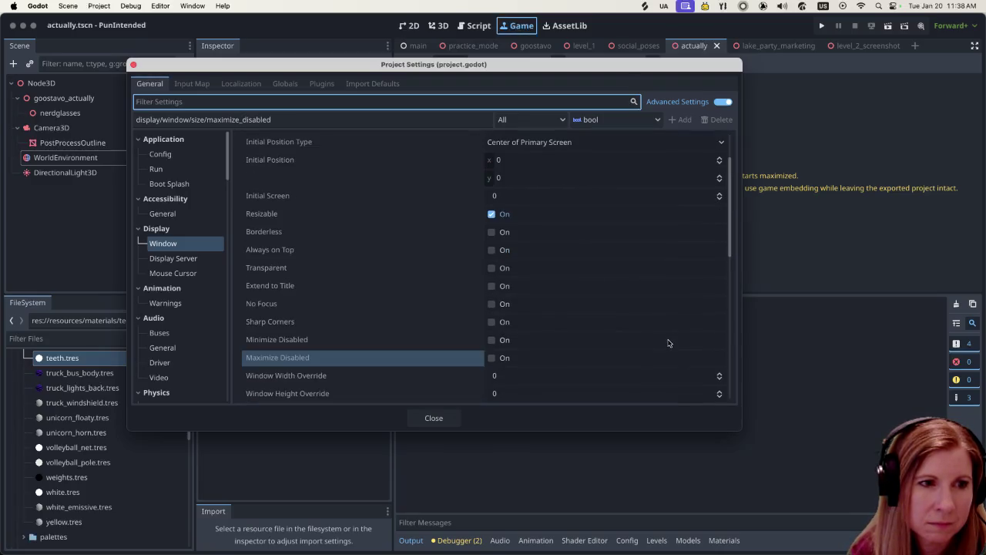
pyautogui.scroll(-2, 668, 343)
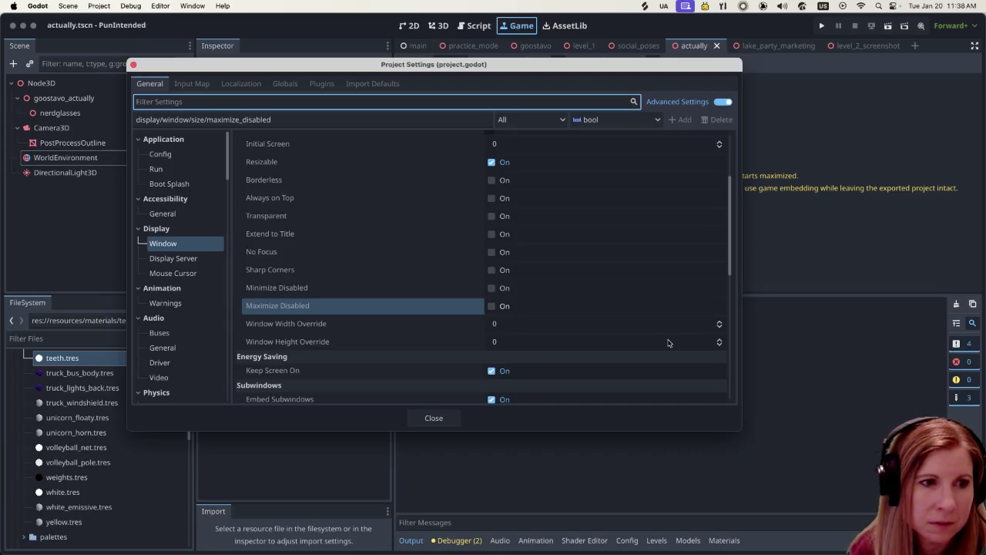
pyautogui.scroll(5, 668, 343)
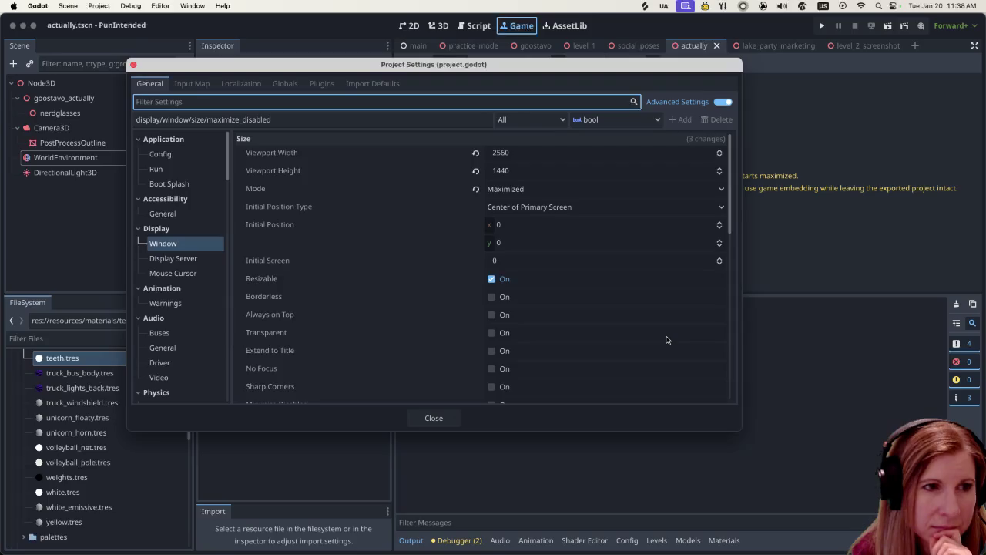
pyautogui.scroll(-1, 667, 340)
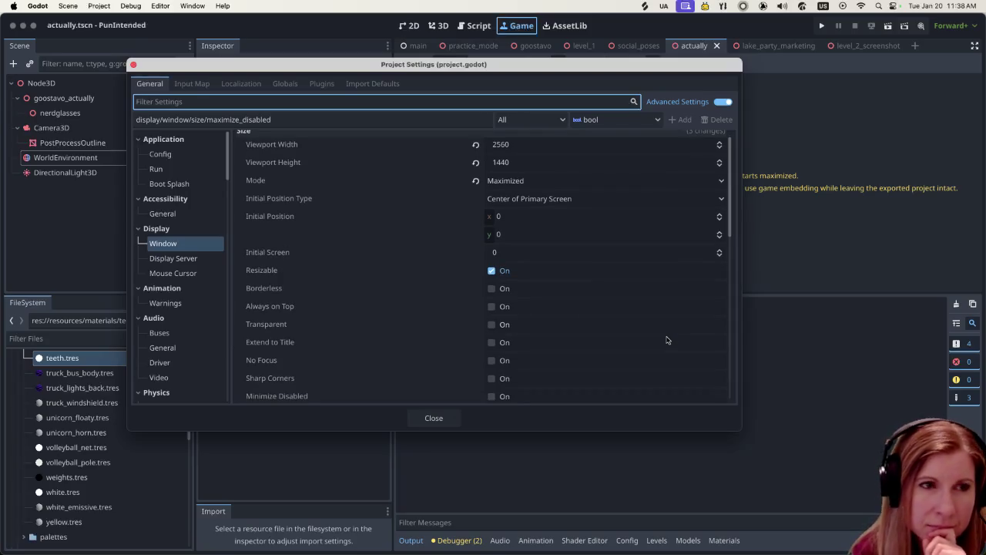
pyautogui.scroll(1, 665, 335)
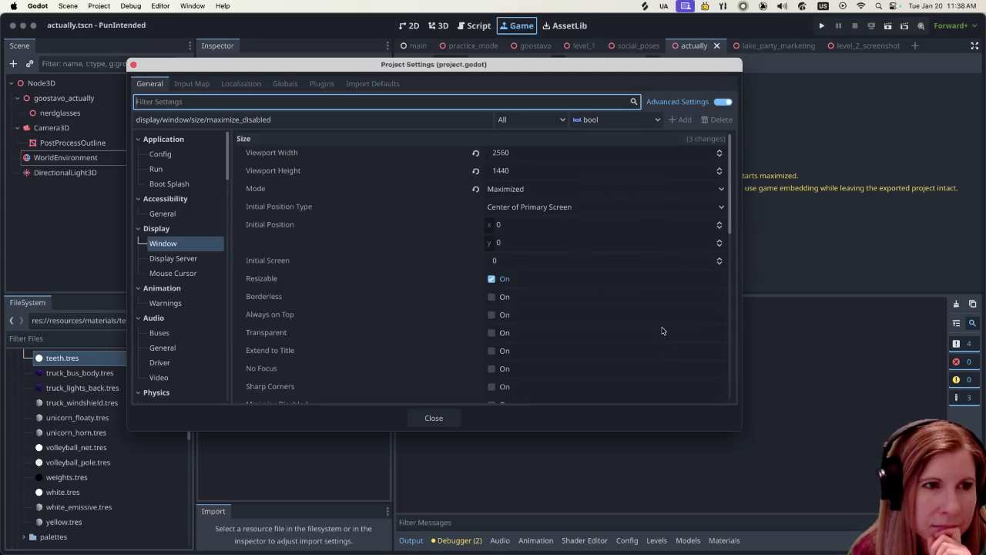
pyautogui.click(722, 190)
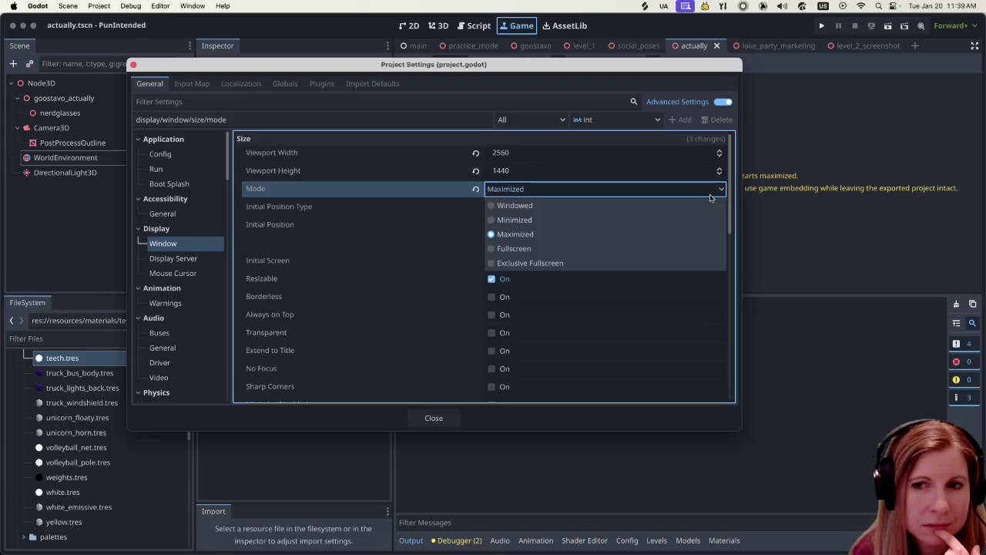
# - Revert the window Mode to Windowed and close Project Settings
pyautogui.click(470, 191)
pyautogui.click(477, 189)
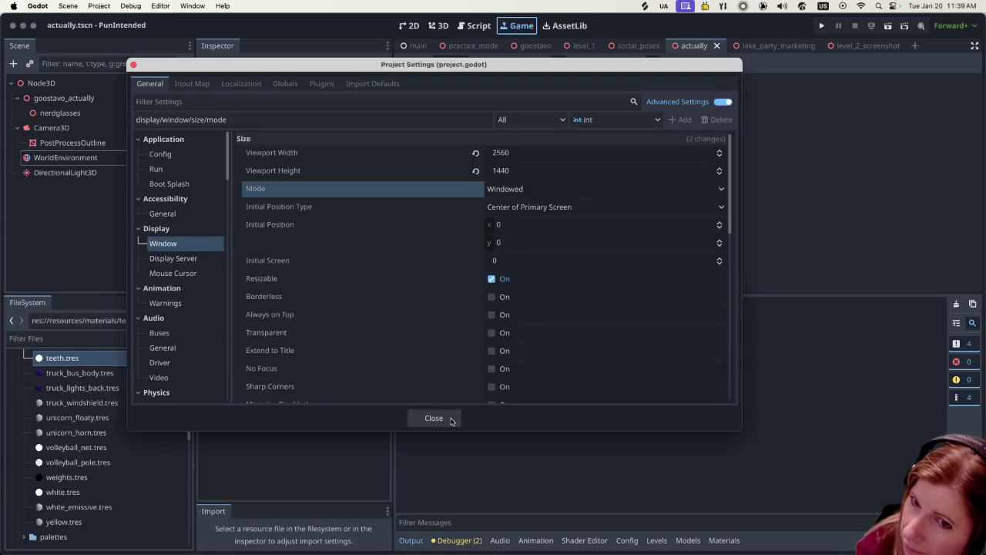
pyautogui.click(452, 420)
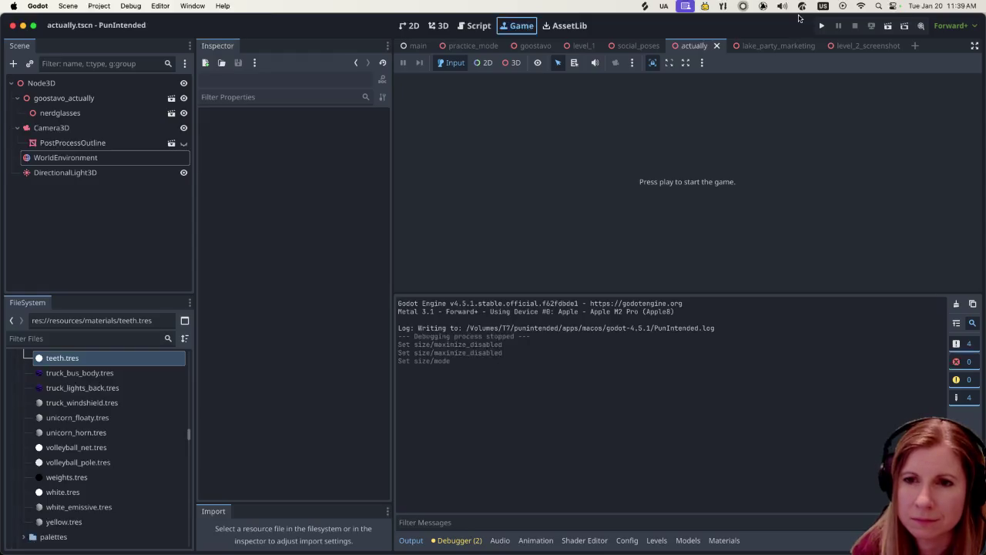
# - Run the goose embedded in the Game view, shrink the output log, and select DirectionalLight3D
pyautogui.click(889, 27)
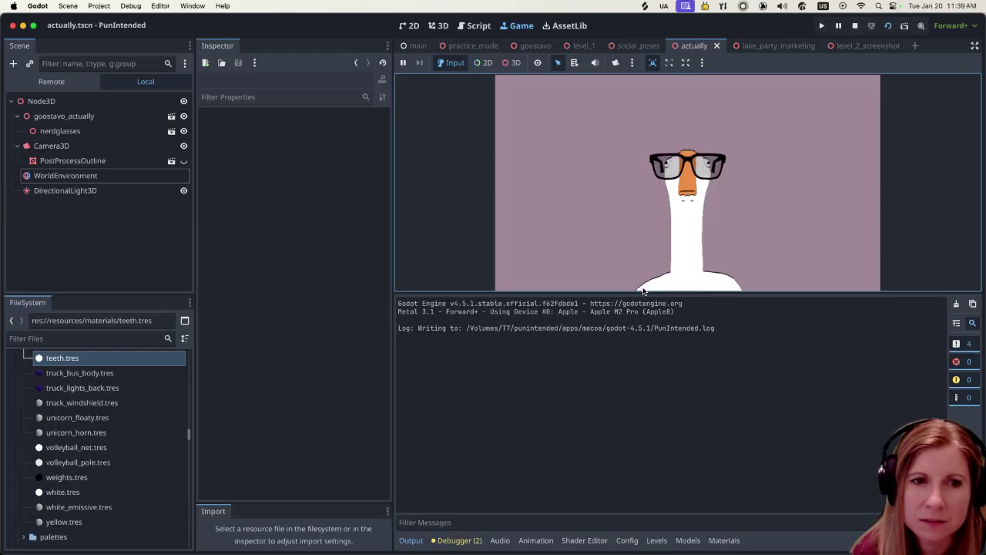
pyautogui.moveTo(643, 291); pyautogui.dragTo(638, 436)
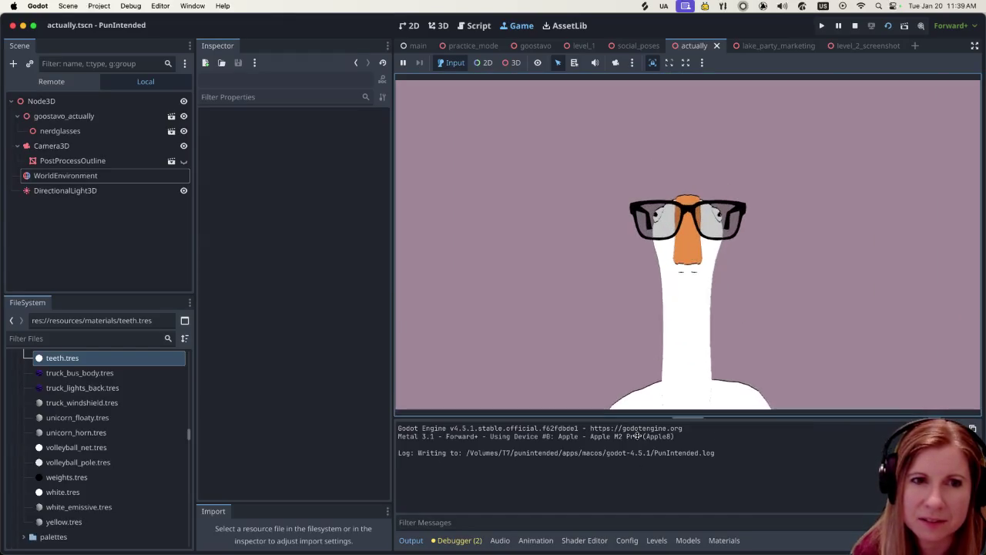
pyautogui.click(121, 191)
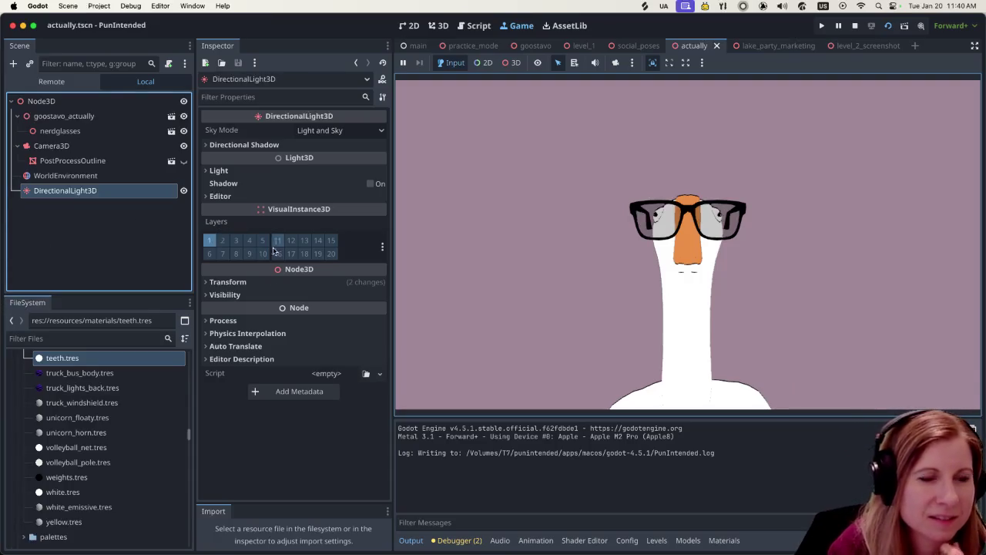
# - Select WorldEnvironment and expand Compositor element 0 to reveal its outline thickness of 0.8
pyautogui.moveTo(267, 306)
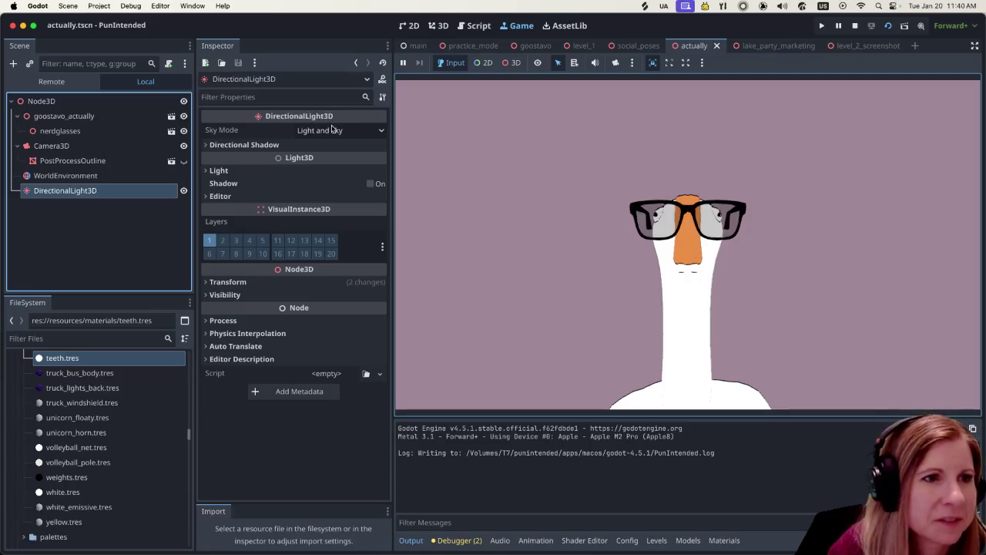
pyautogui.click(121, 162)
pyautogui.click(77, 176)
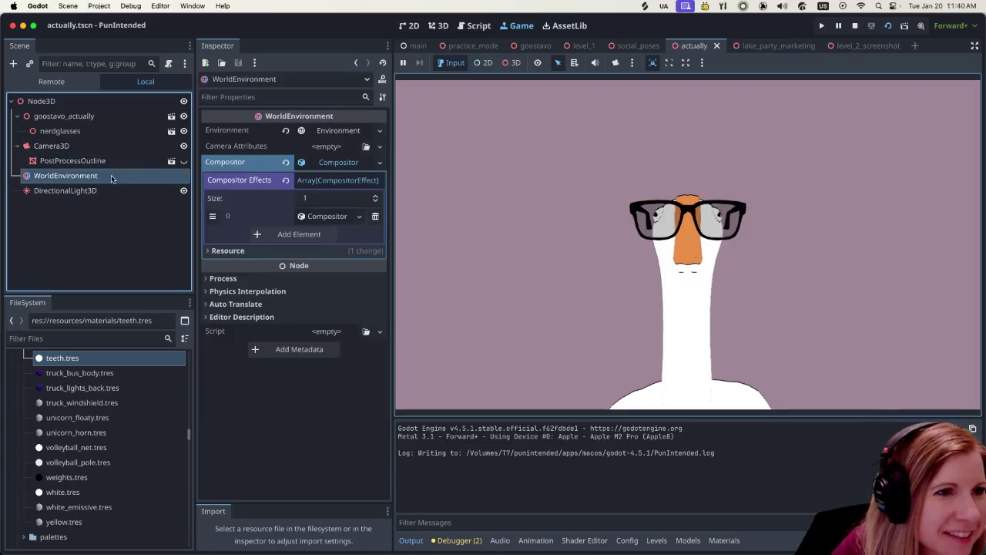
pyautogui.click(337, 164)
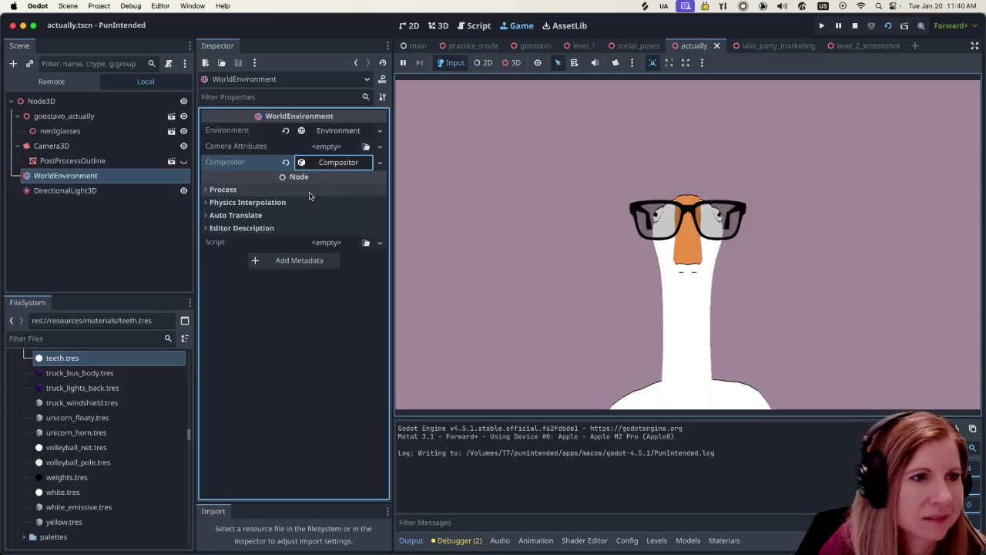
pyautogui.click(341, 164)
pyautogui.click(325, 216)
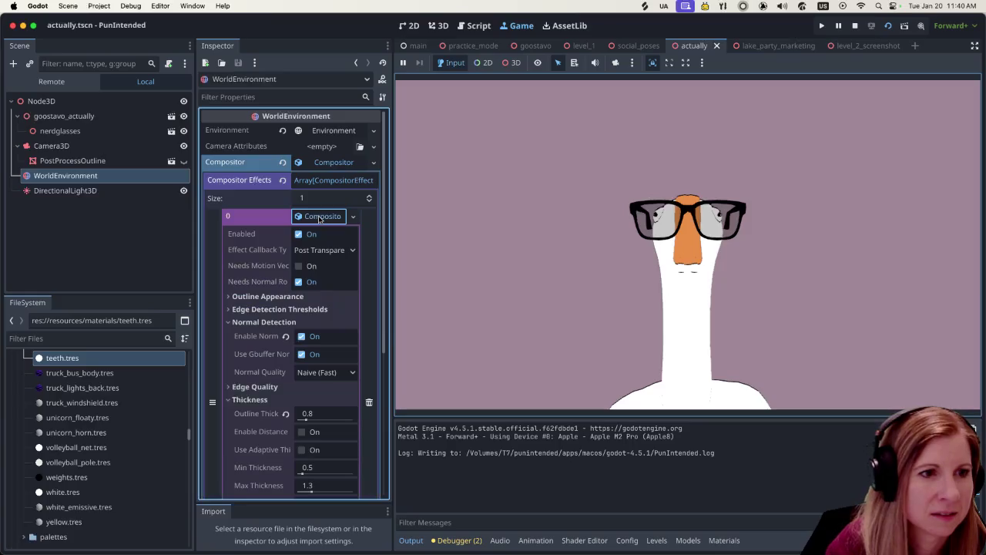
pyautogui.scroll(-5, 343, 338)
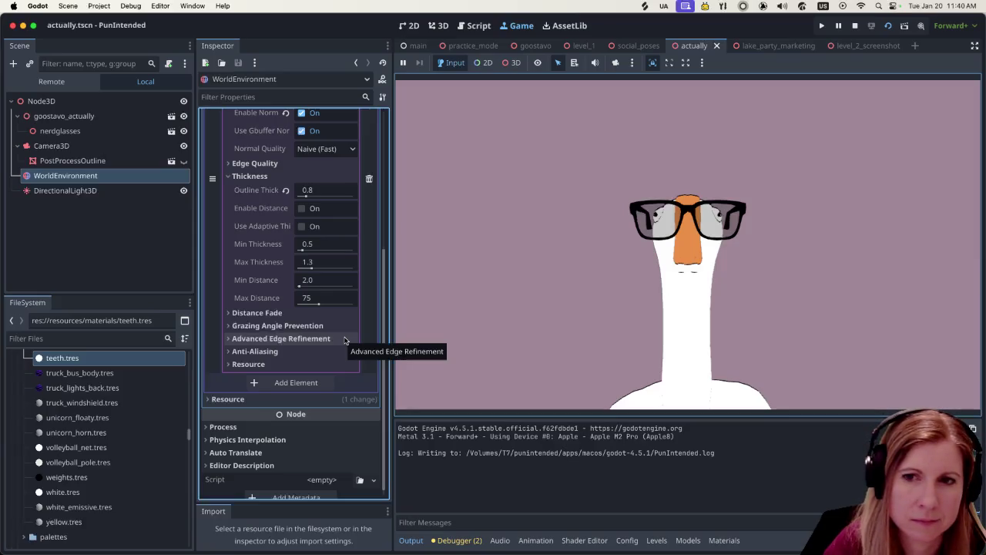
pyautogui.click(69, 160)
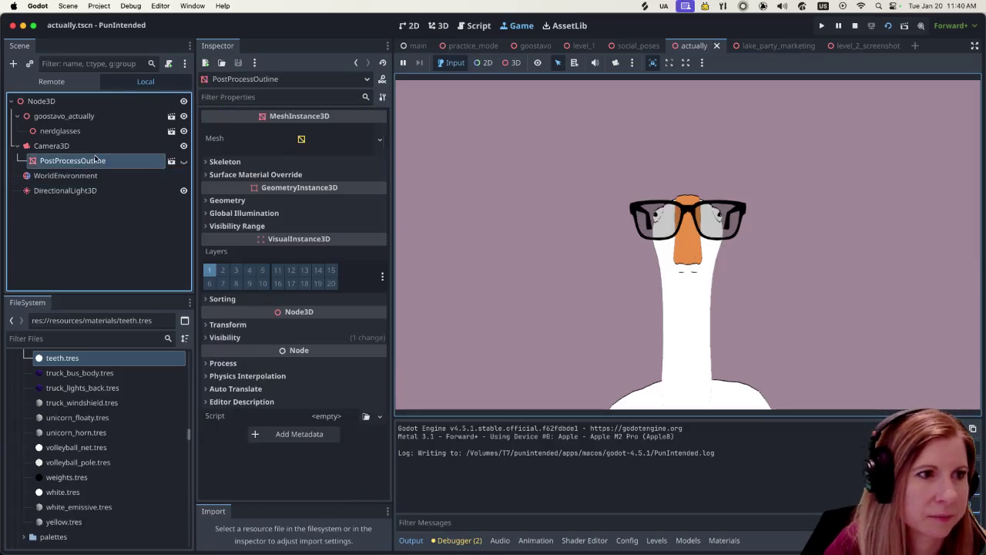
# - Delete the PostProcessOutline node from the scene
pyautogui.rightClick(96, 160)
pyautogui.click(146, 546)
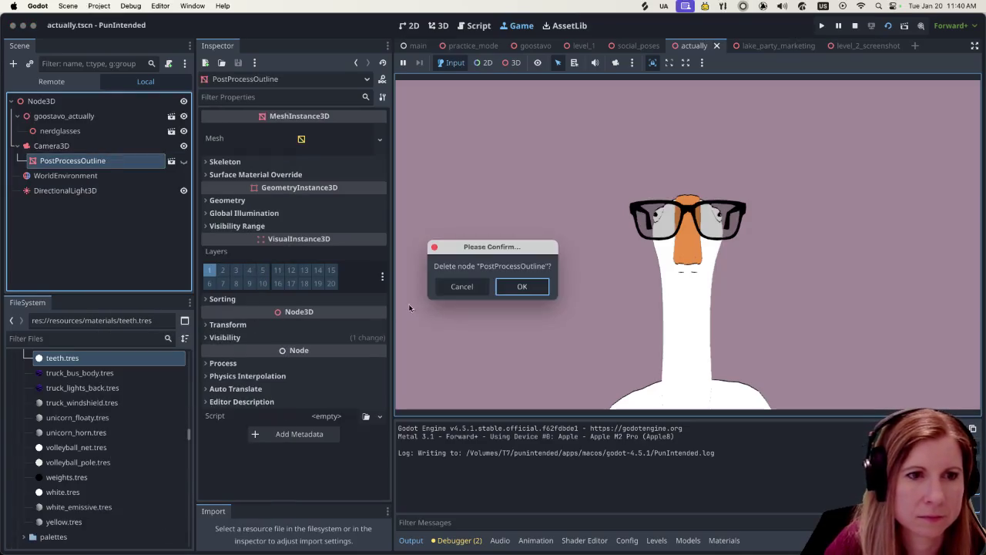
pyautogui.click(506, 289)
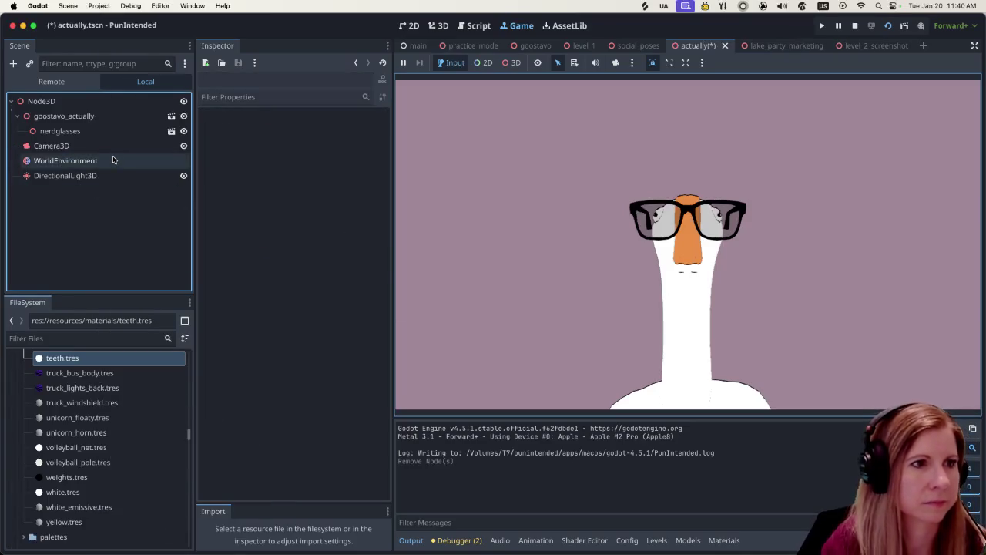
# - Reselect WorldEnvironment and show the compositor outline effect's Thickness settings
pyautogui.click(66, 160)
pyautogui.click(320, 216)
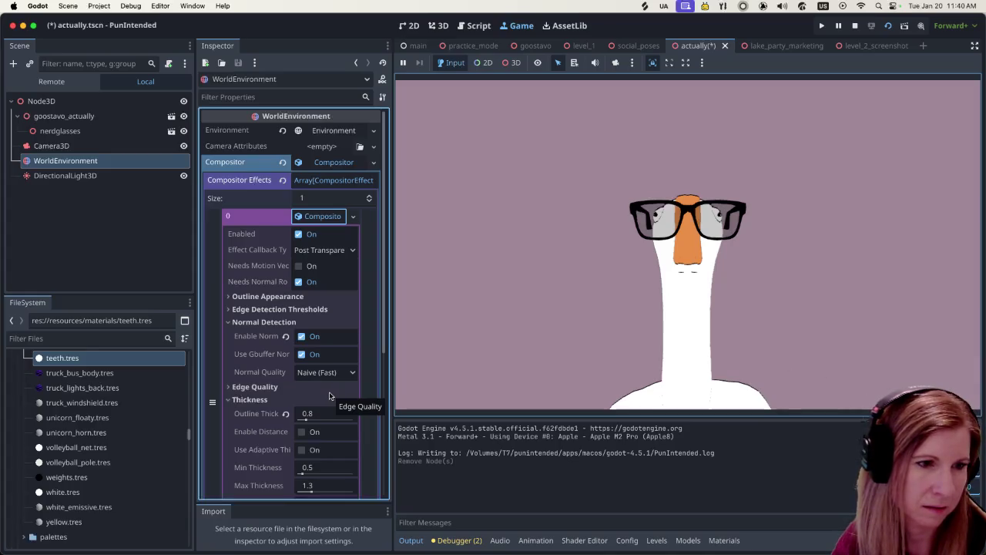
pyautogui.scroll(-1, 329, 395)
pyautogui.scroll(1, 329, 396)
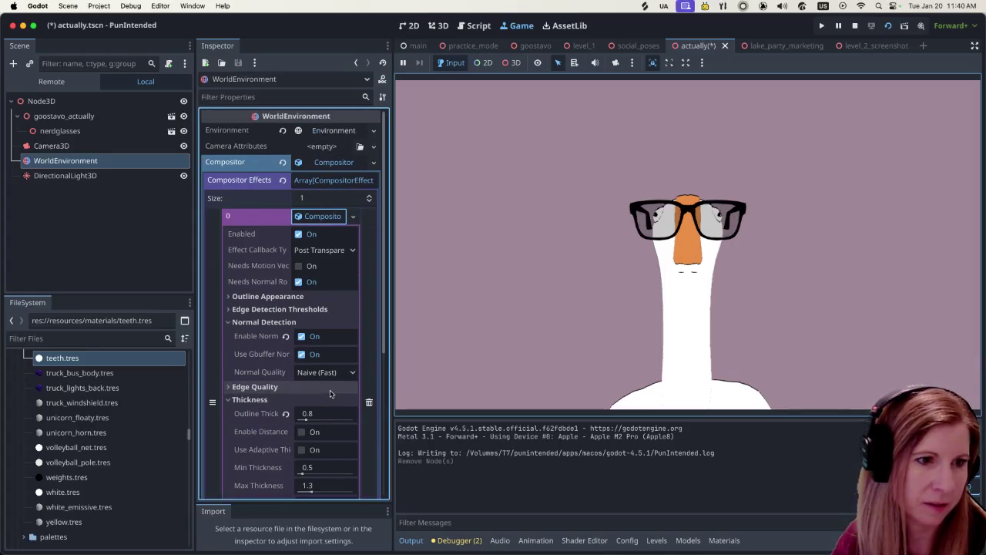
pyautogui.scroll(-4, 329, 393)
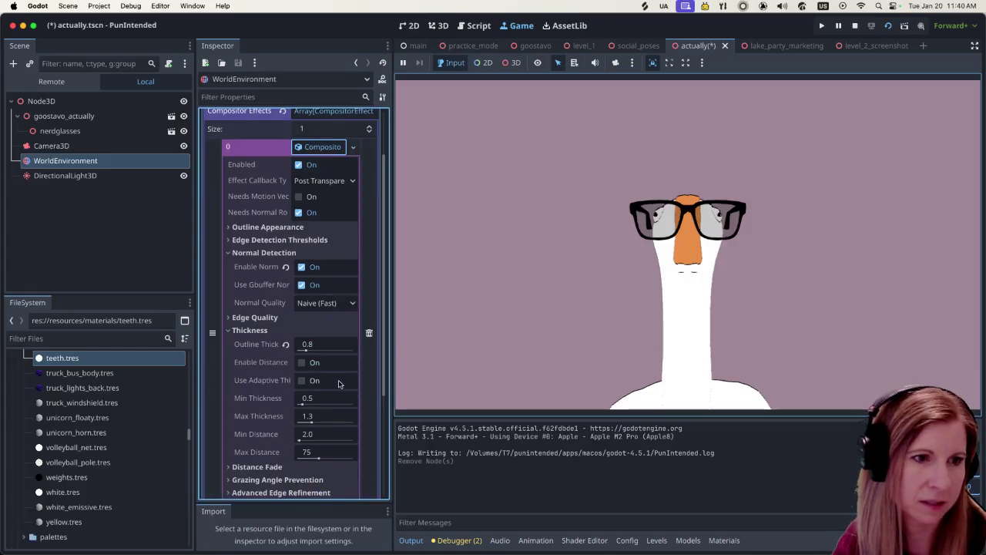
# - Set the outline thickness to 1.3, then slide it down to 1.0
pyautogui.click(305, 348)
pyautogui.write('1.3')
pyautogui.press('Return')
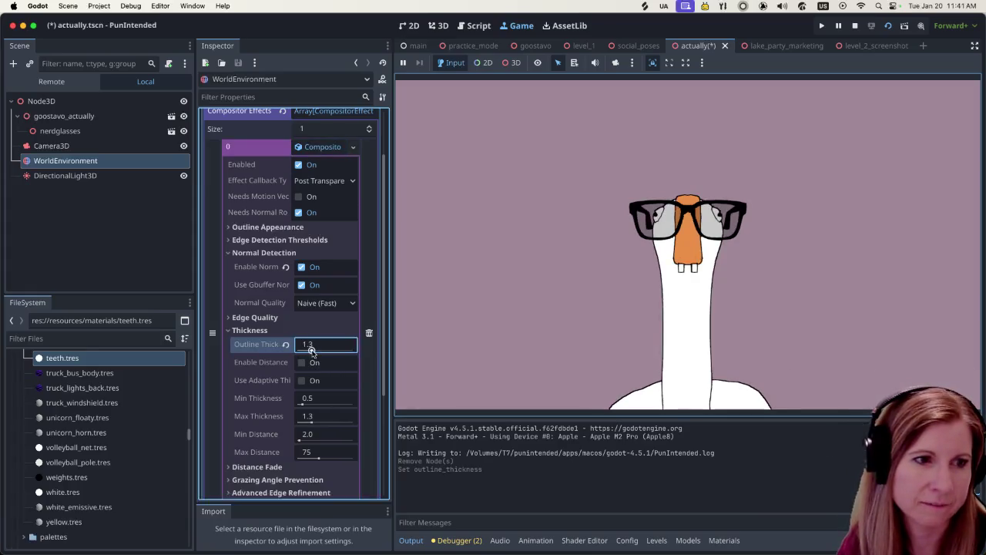
pyautogui.moveTo(311, 351); pyautogui.dragTo(309, 351)
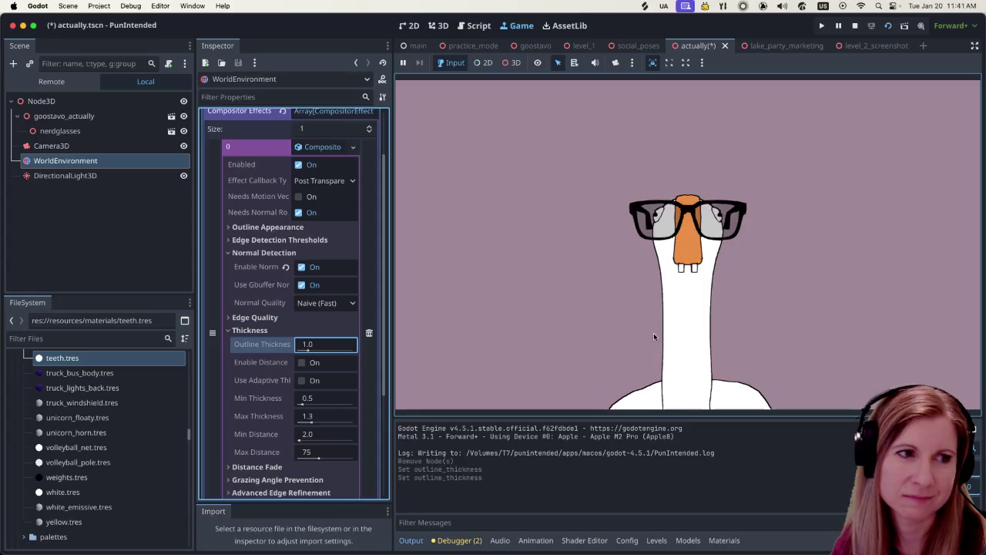
pyautogui.scroll(3, 276, 329)
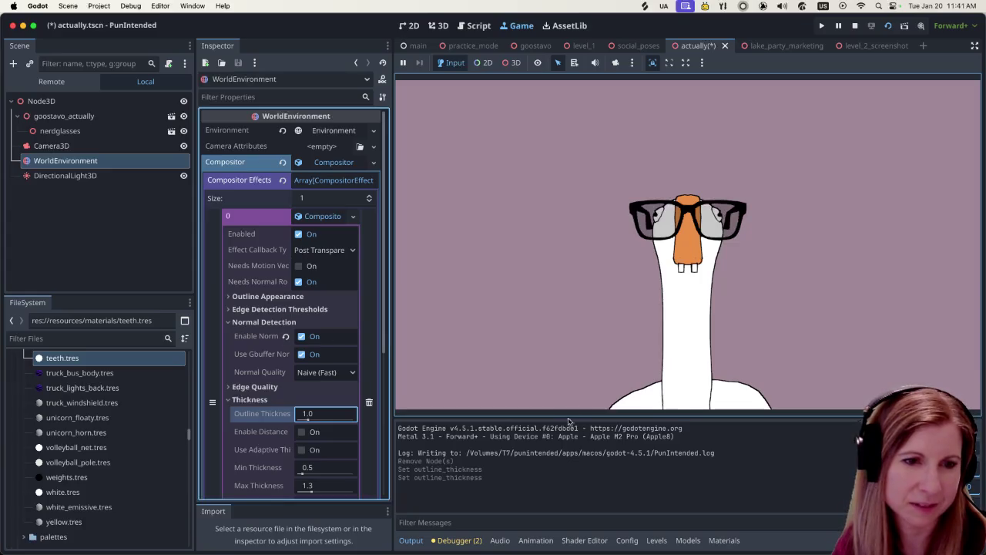
# - Hide the output log panel with Super+J and let the running game capture the mouse
pyautogui.click(595, 497)
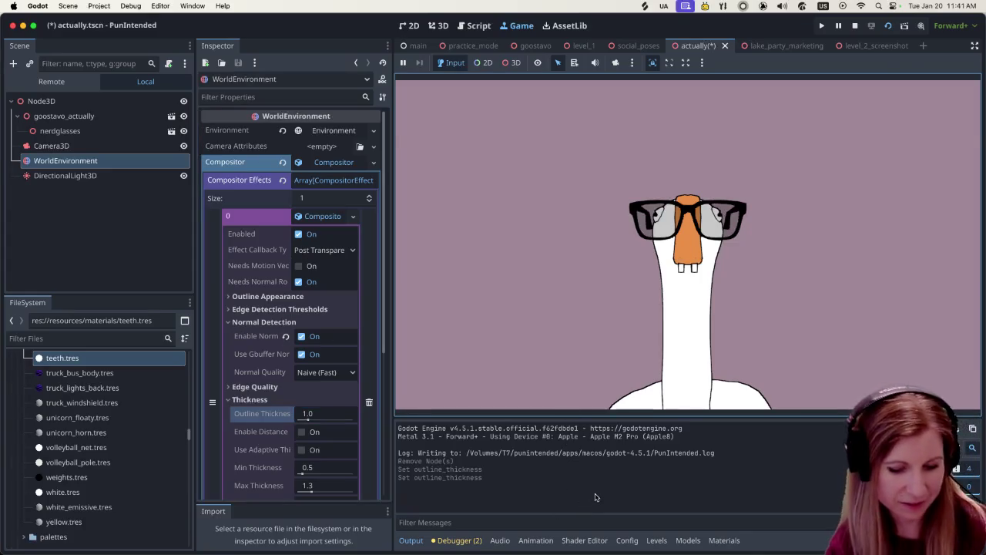
pyautogui.press('super+j')
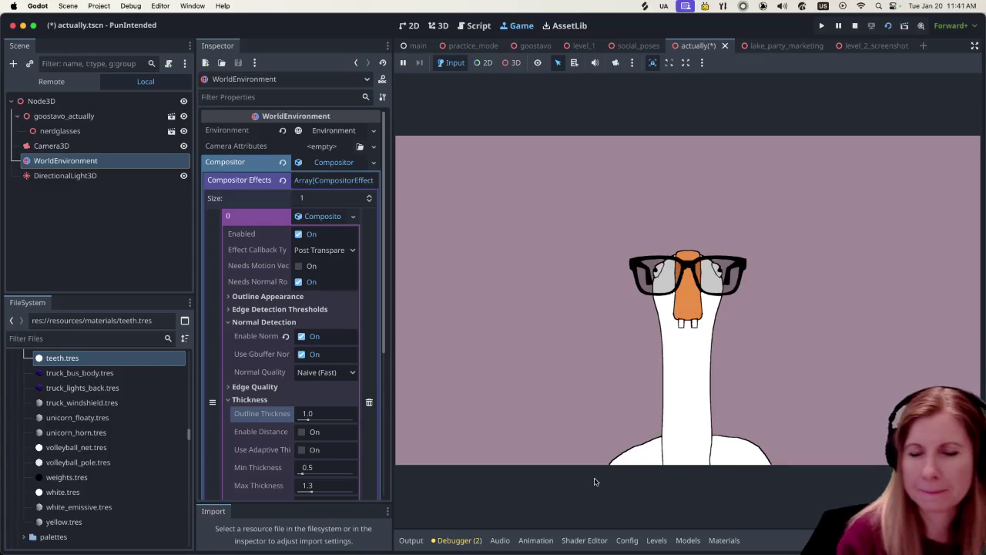
pyautogui.click(609, 368)
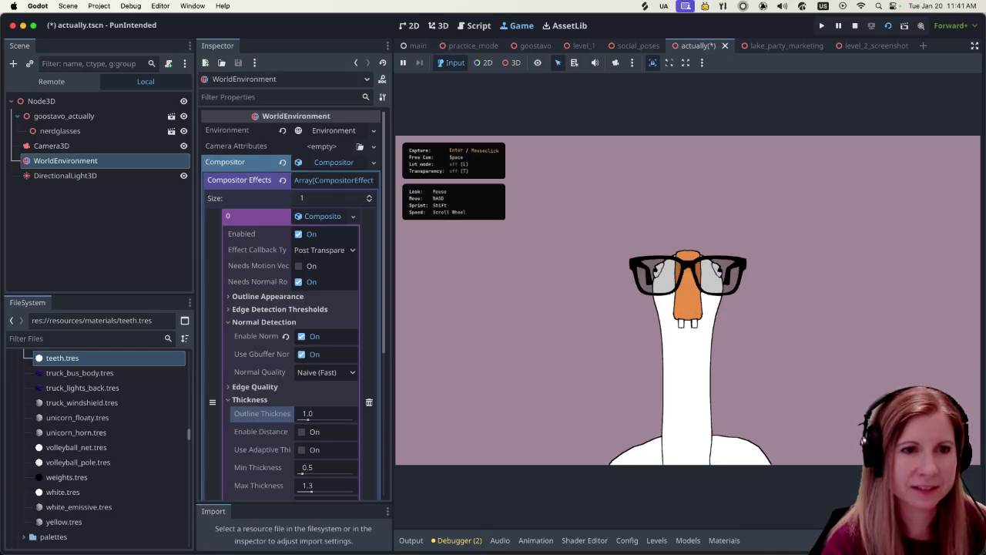
pyautogui.press('Escape')
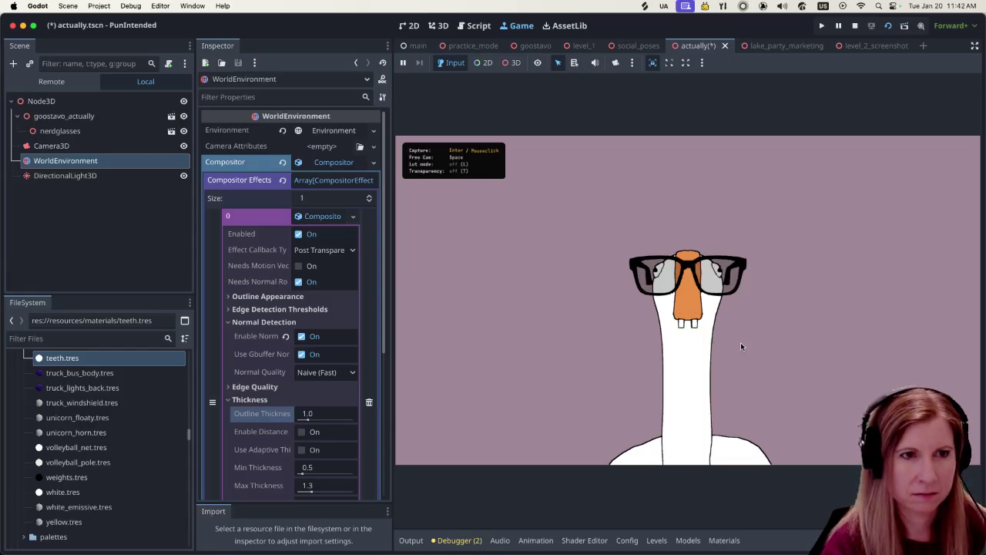
pyautogui.click(792, 345)
# - Fly the free camera in and out with W and S to frame the whole goose
pyautogui.press('w')
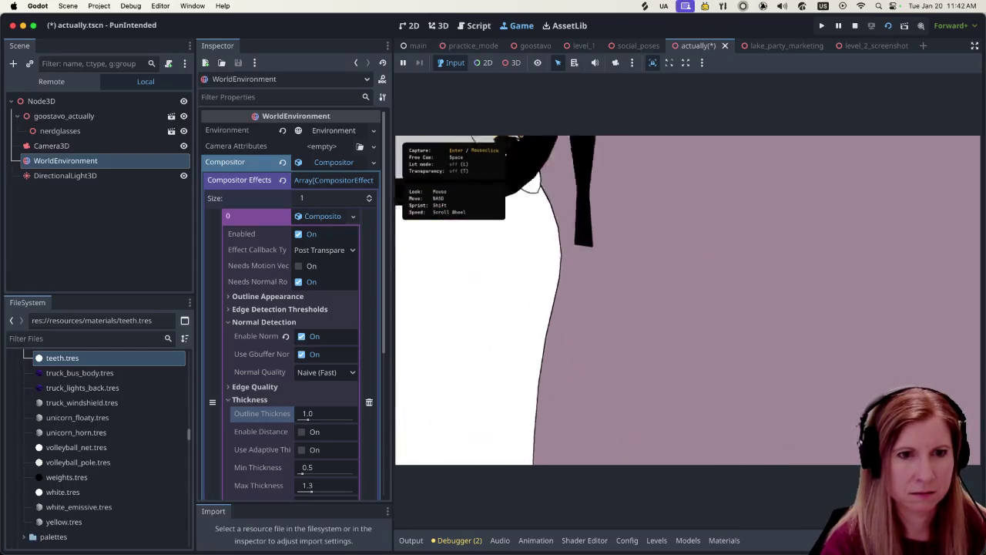
pyautogui.press('s')
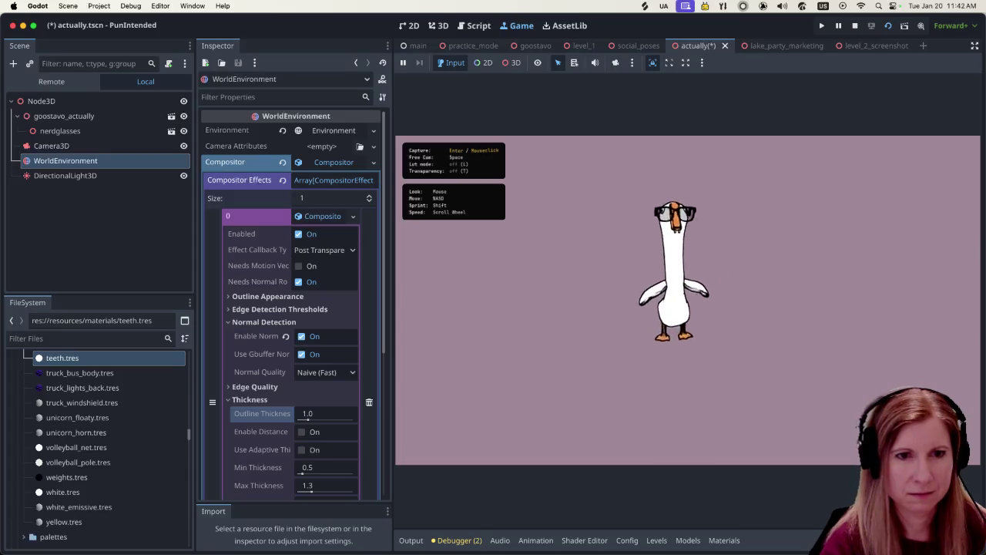
pyautogui.press('w')
pyautogui.press('s')
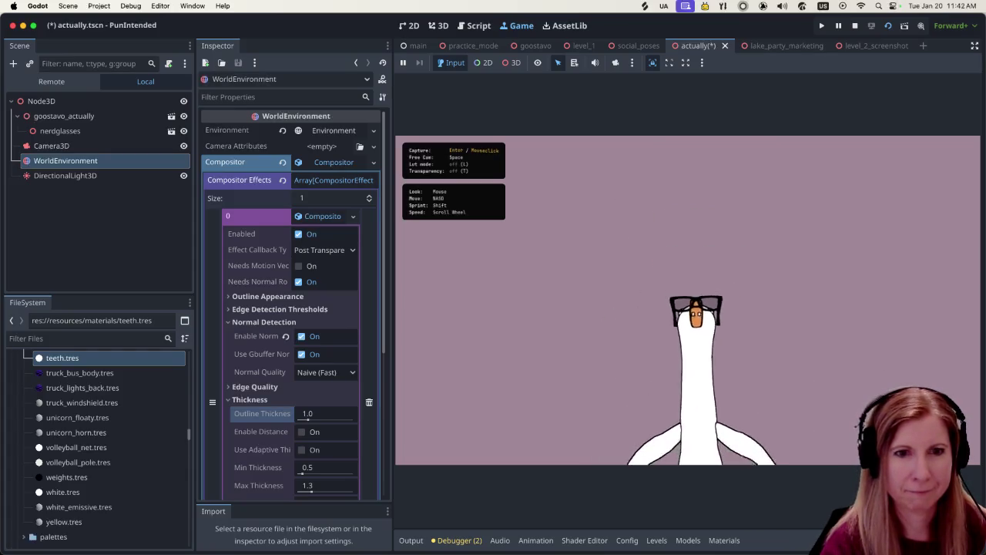
pyautogui.press('w')
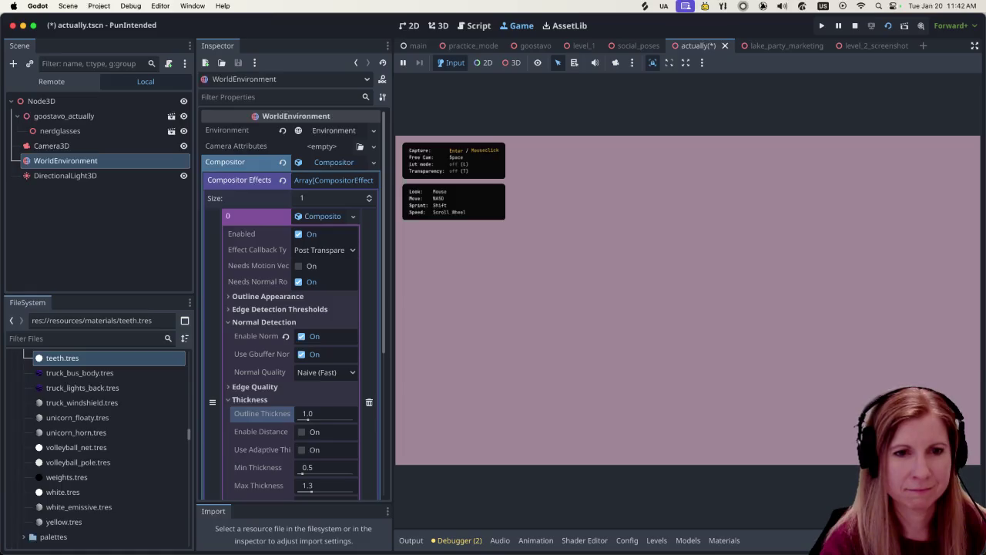